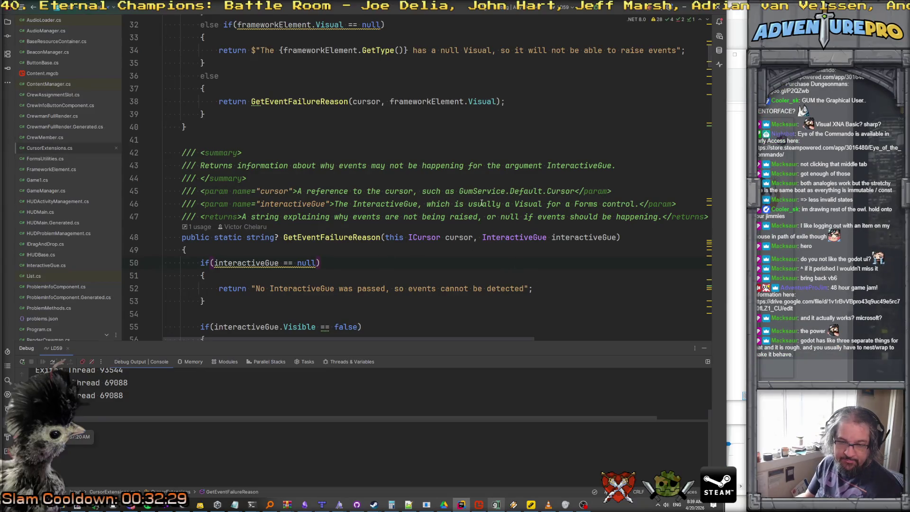
Ctrl+scroll in Rider's code editor to shrink the font to 19pt.
scroll(482, 202, down, 1)
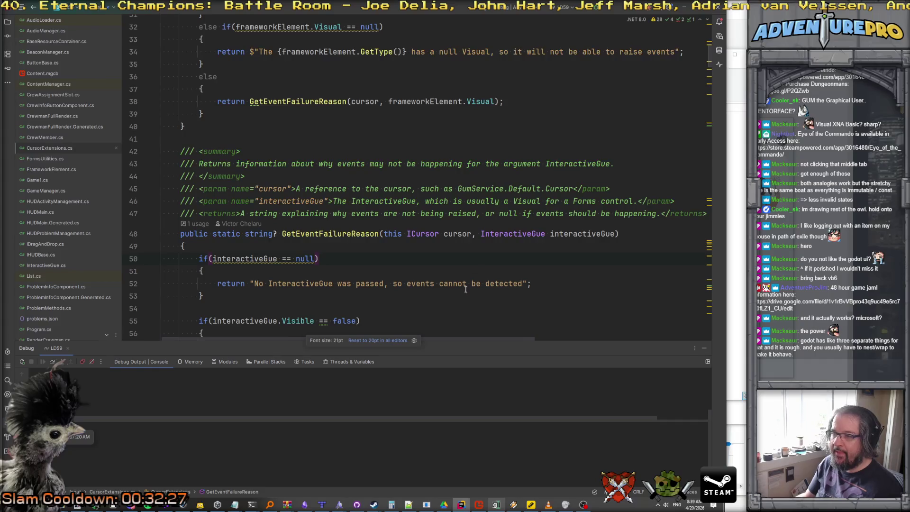
scroll(466, 288, down, 2)
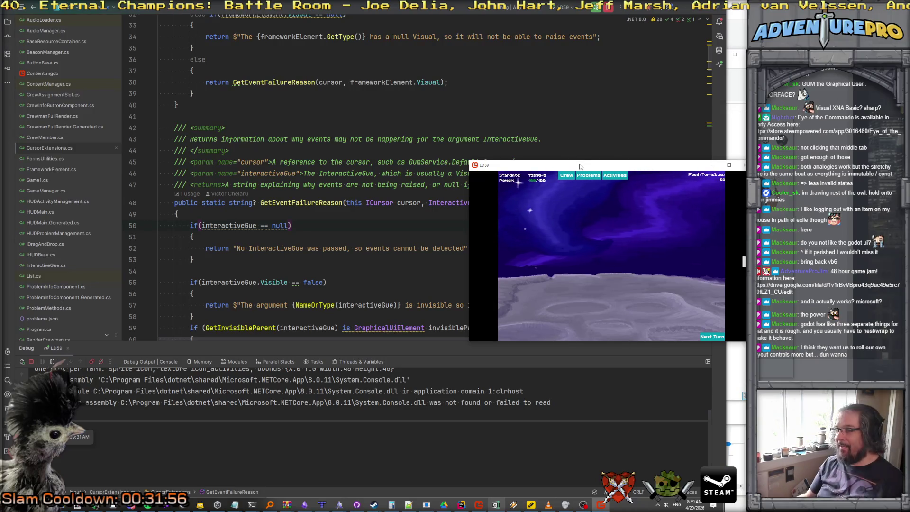
Maximize the game window, then try assigning a crewman to the Beacon Maintenance slot and send him back.
drag(693, 162, 352, 111)
double_click(239, 116)
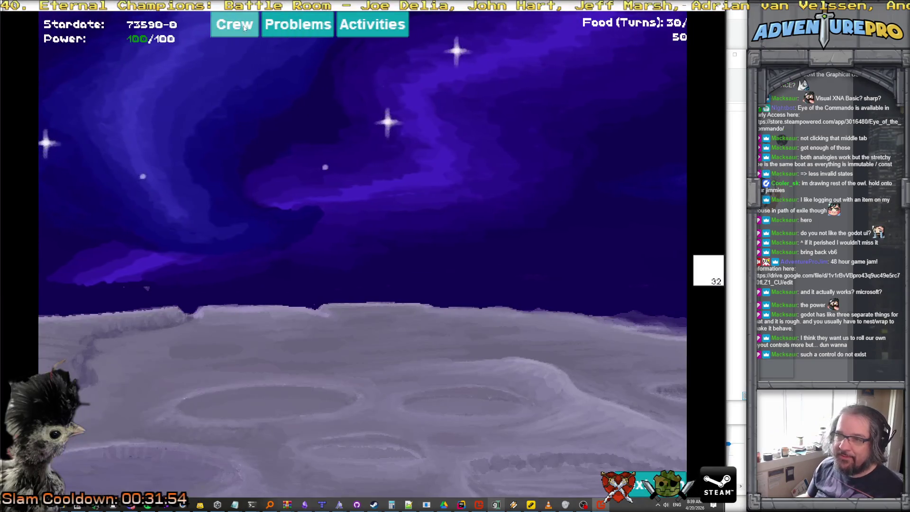
click(293, 27)
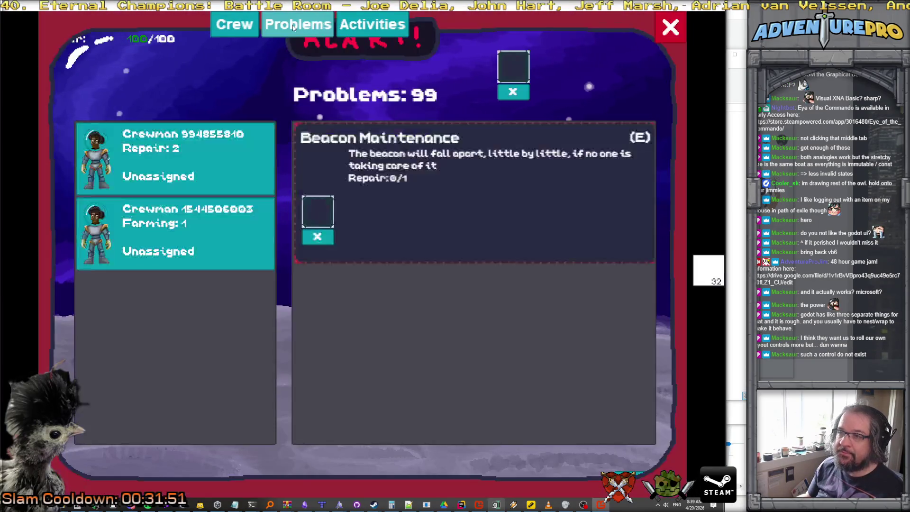
mouse_move(107, 234)
mouse_down()
mouse_move(314, 208)
mouse_move(183, 245)
mouse_move(318, 210)
mouse_up()
click(318, 236)
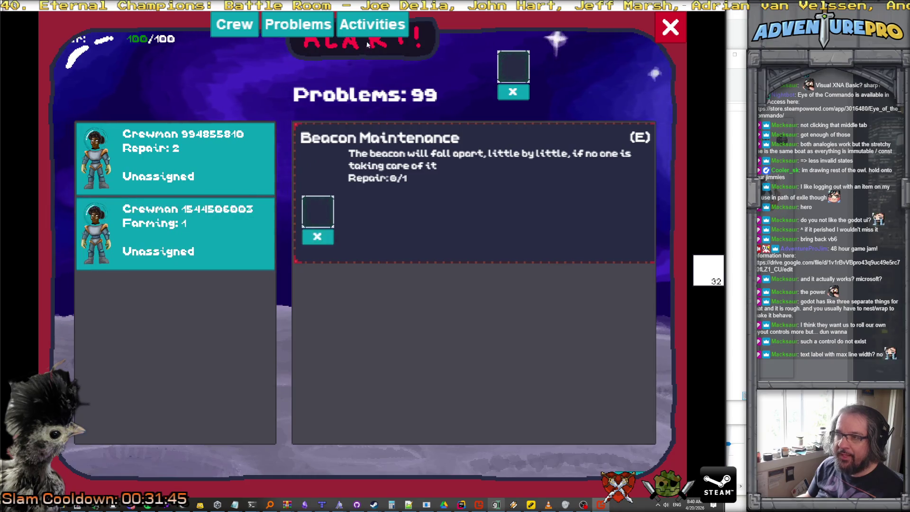
Check the Activities and Problems panels, close them, and return to Rider.
click(373, 24)
click(669, 30)
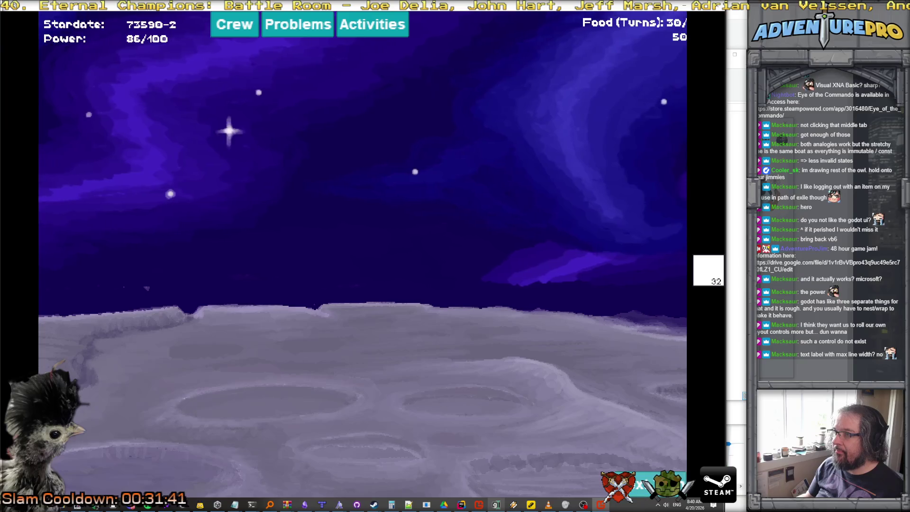
click(308, 26)
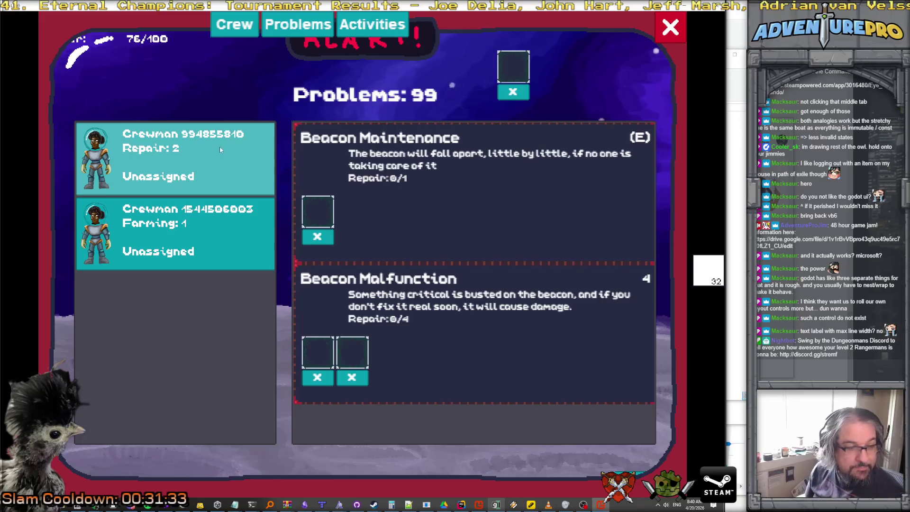
click(670, 27)
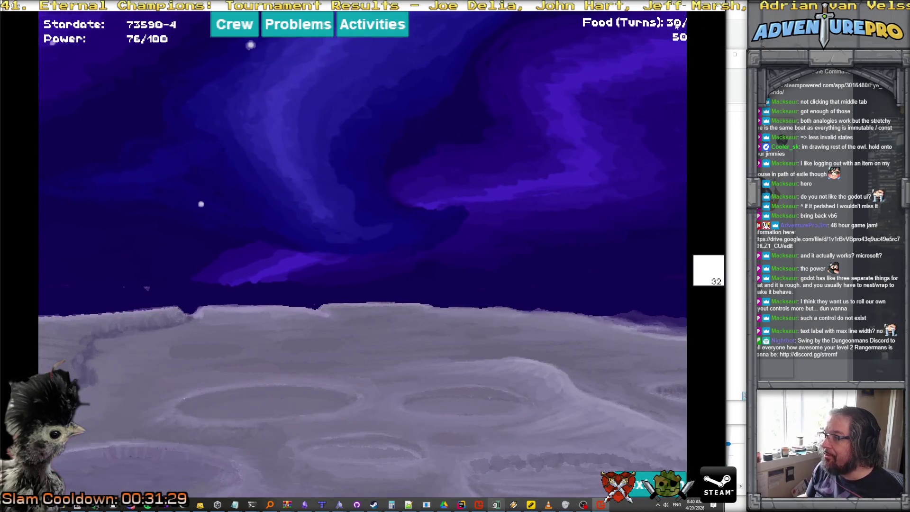
key(alt+Tab)
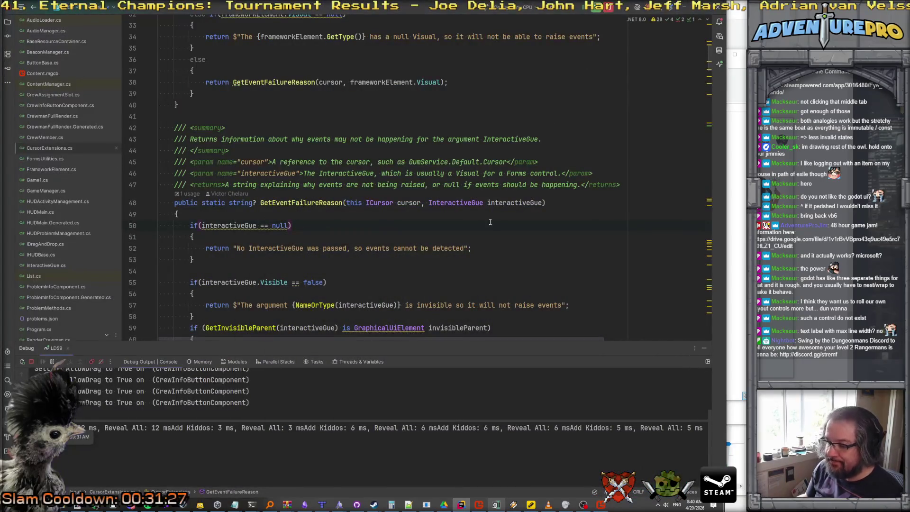
Play the warning-triangle sprite's animation in Aseprite while zooming the canvas, then stop it.
click(118, 506)
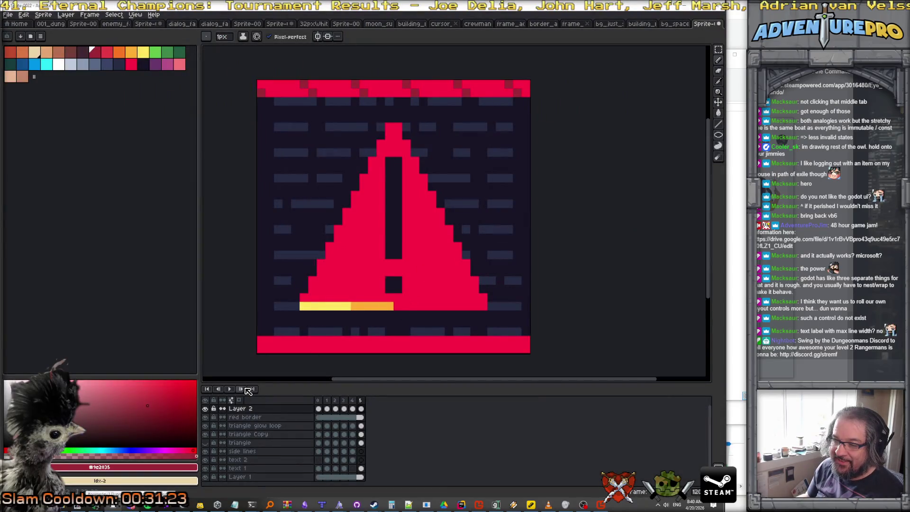
click(230, 389)
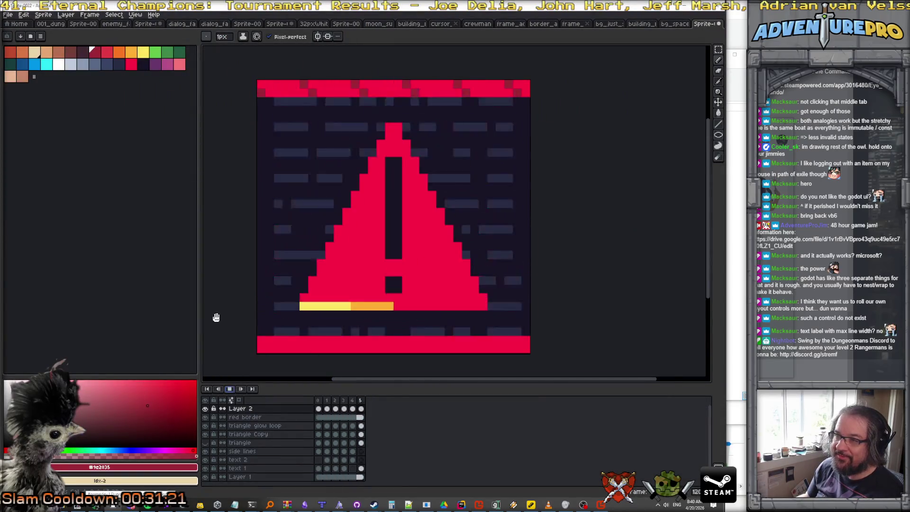
scroll(216, 317, down, 3)
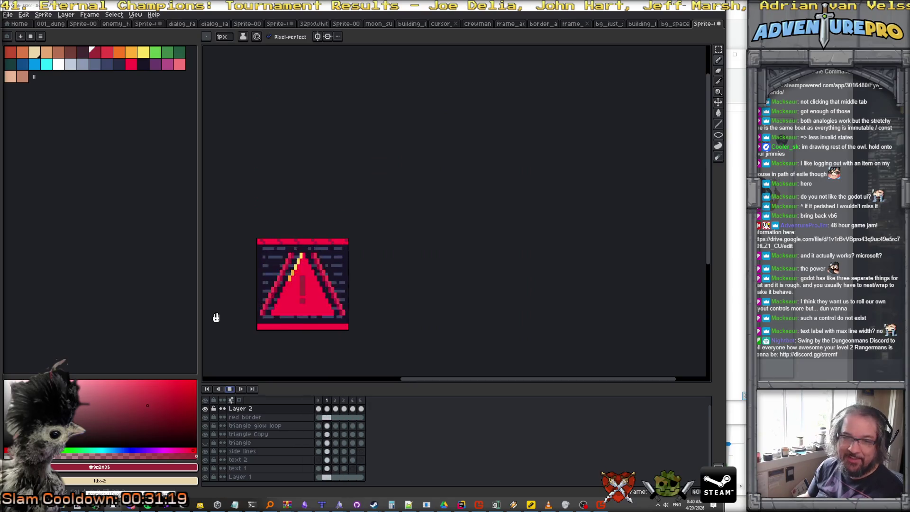
scroll(263, 310, up, 1)
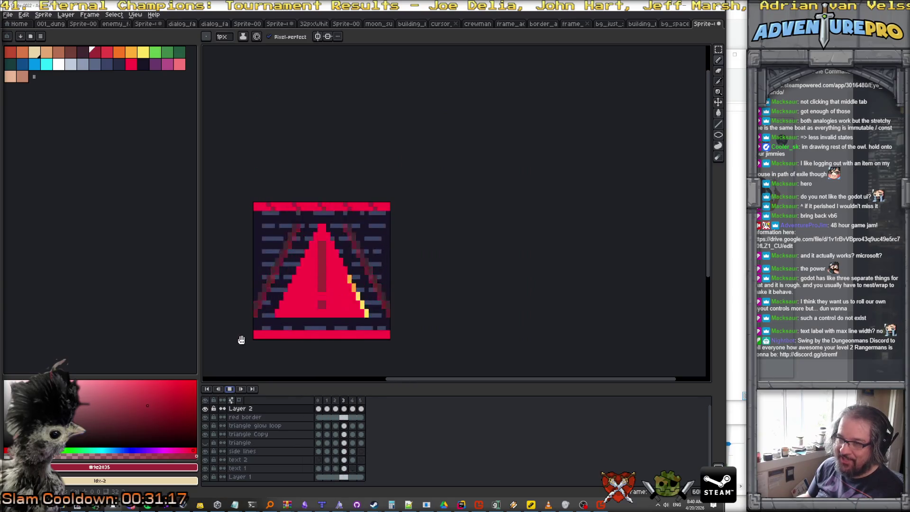
click(302, 409)
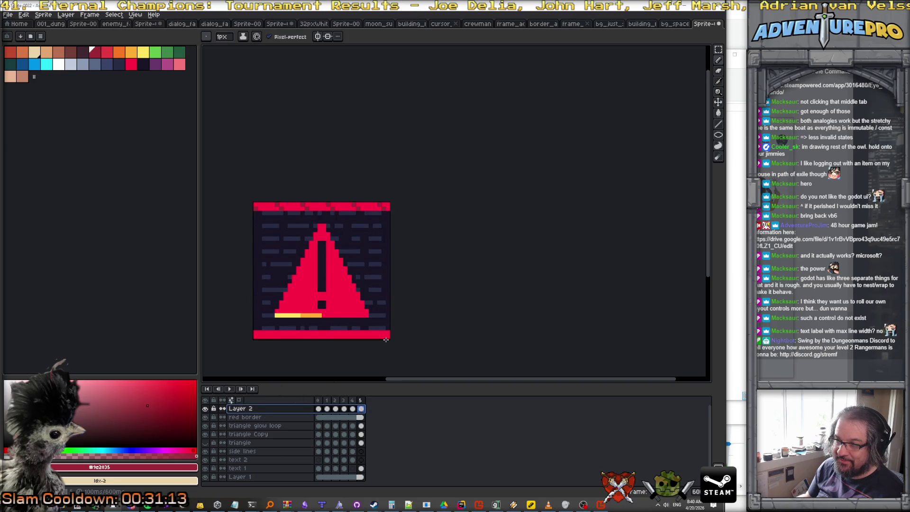
scroll(386, 340, up, 1)
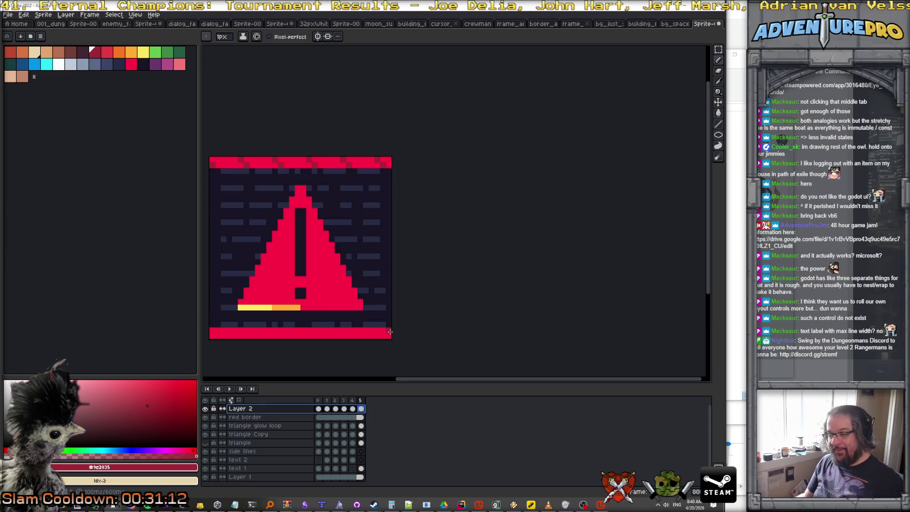
click(388, 337)
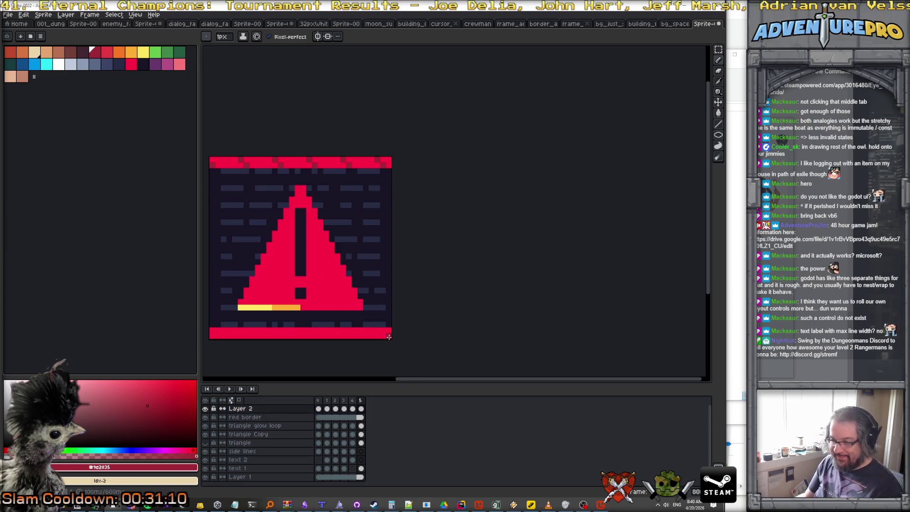
Step through frames 0–5 of the alert tile animation once with the arrow keys.
key(Right)
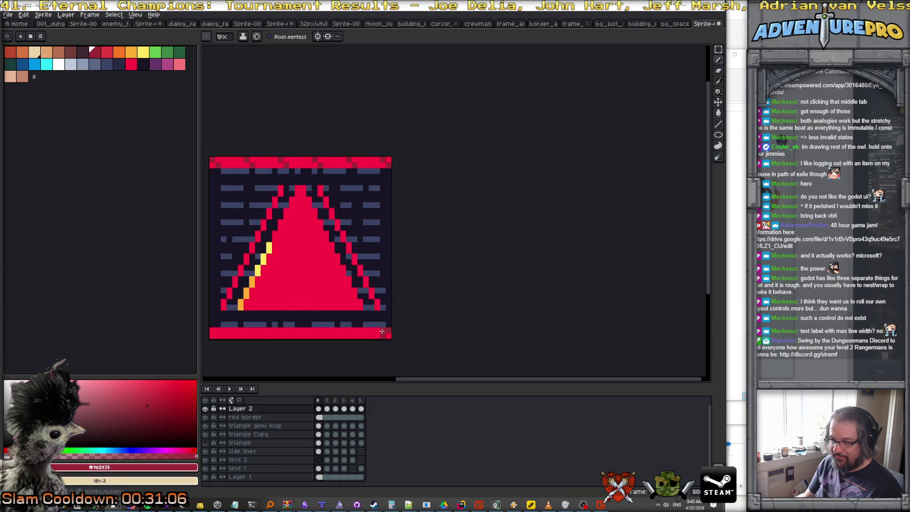
key(Right)
key(Right)
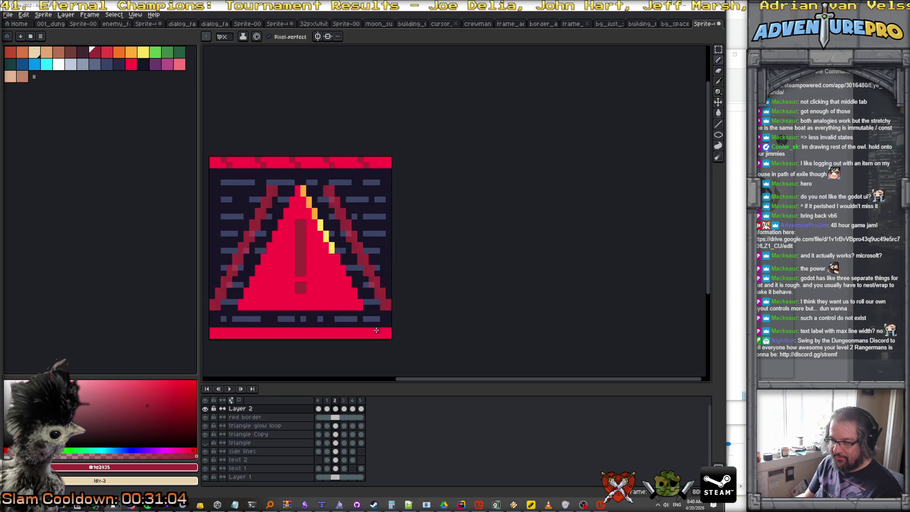
key(Right)
key(Right)
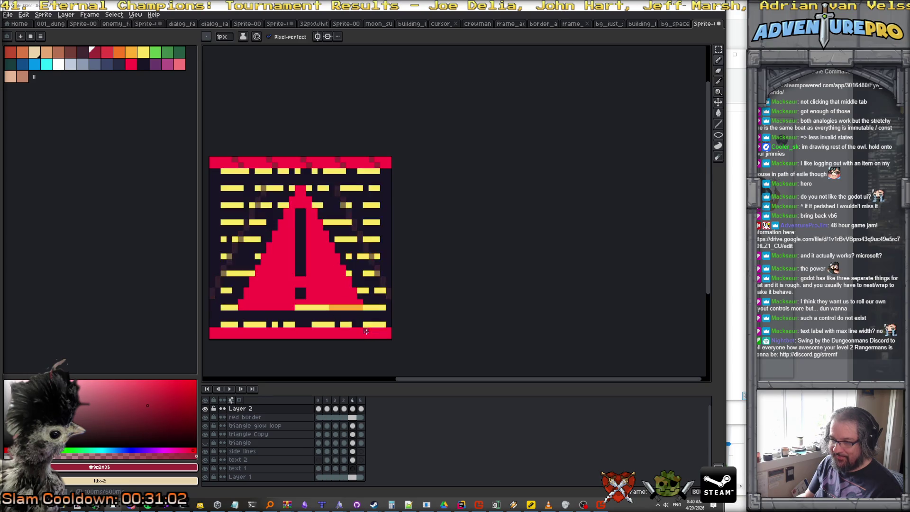
key(Right)
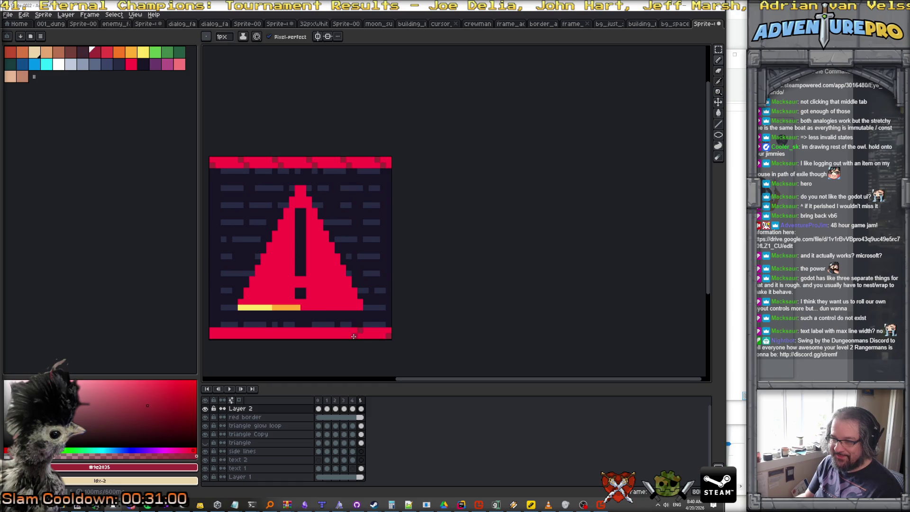
key(Right)
key(Right)
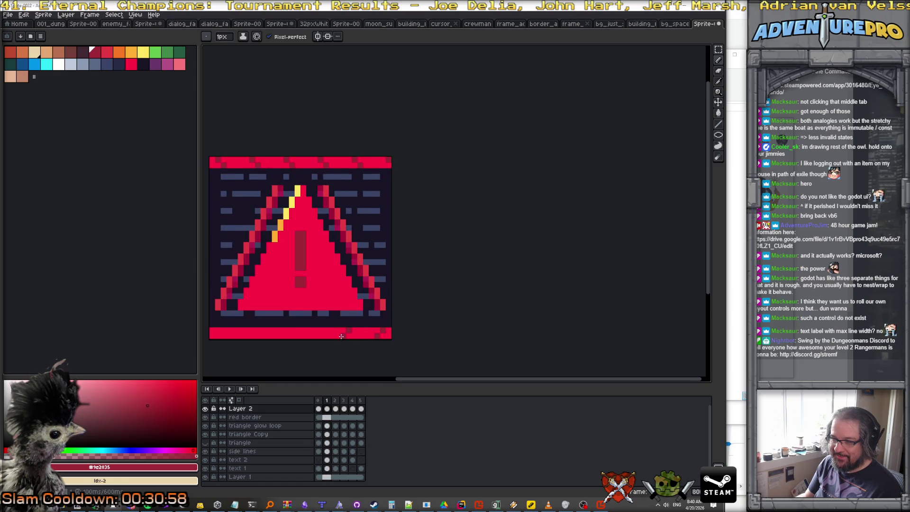
key(Right)
key(Right)
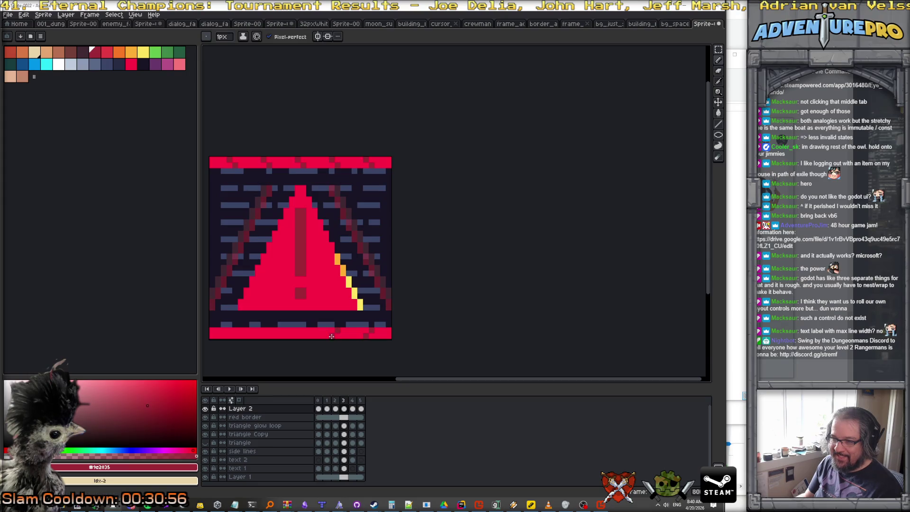
key(Right)
key(Right)
key(Right)
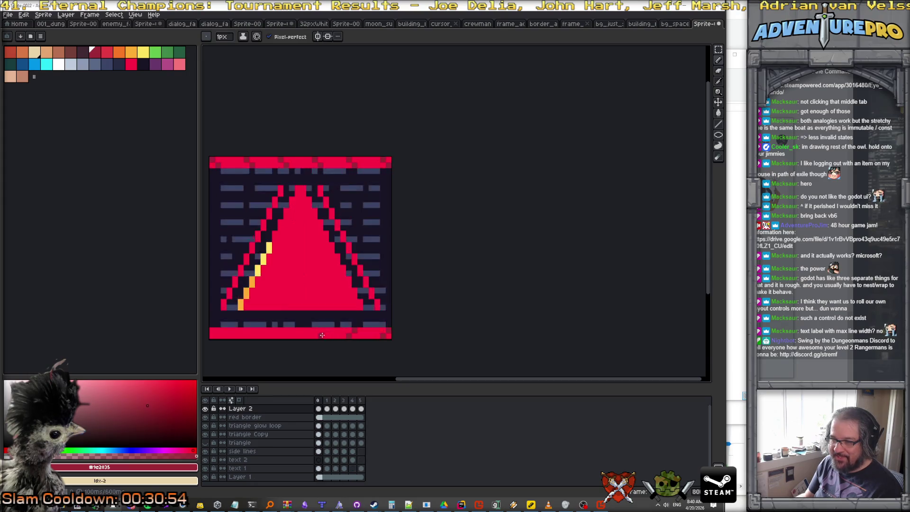
key(Right)
key(Left)
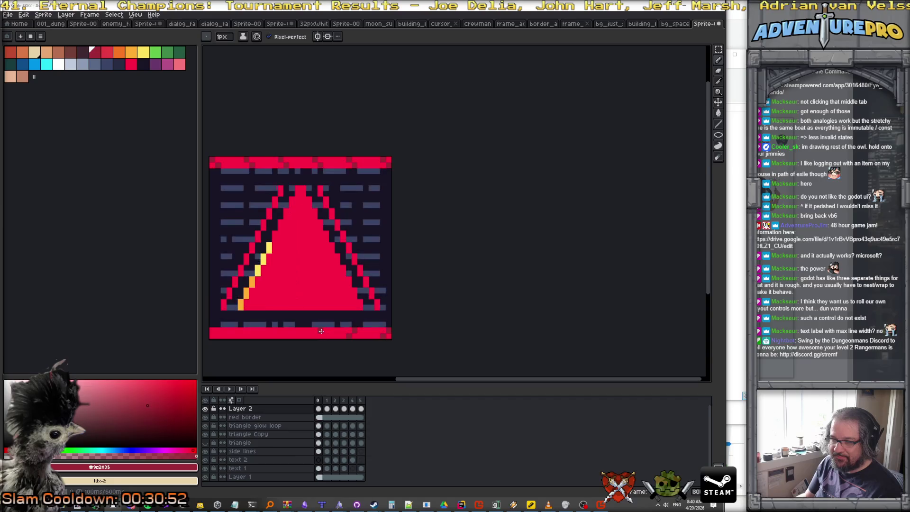
Step through every frame a second time, then start looped playback.
key(Right)
key(Right)
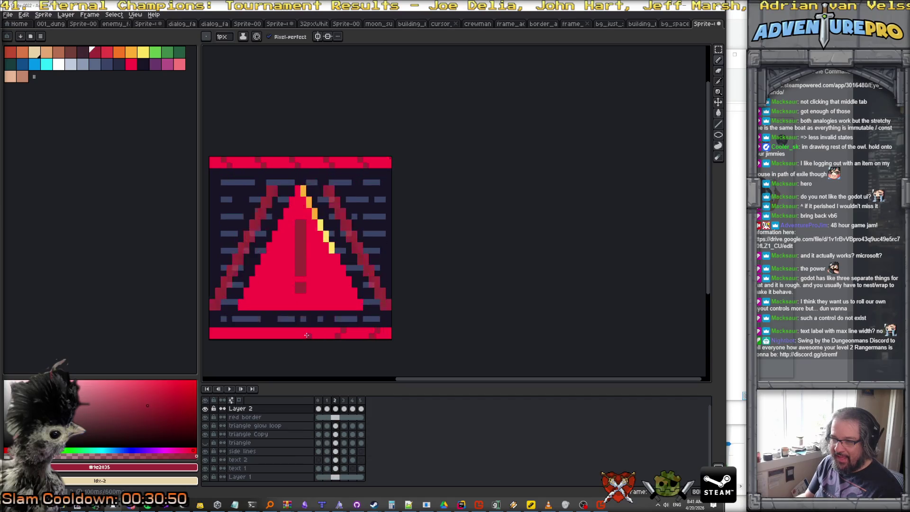
key(Right)
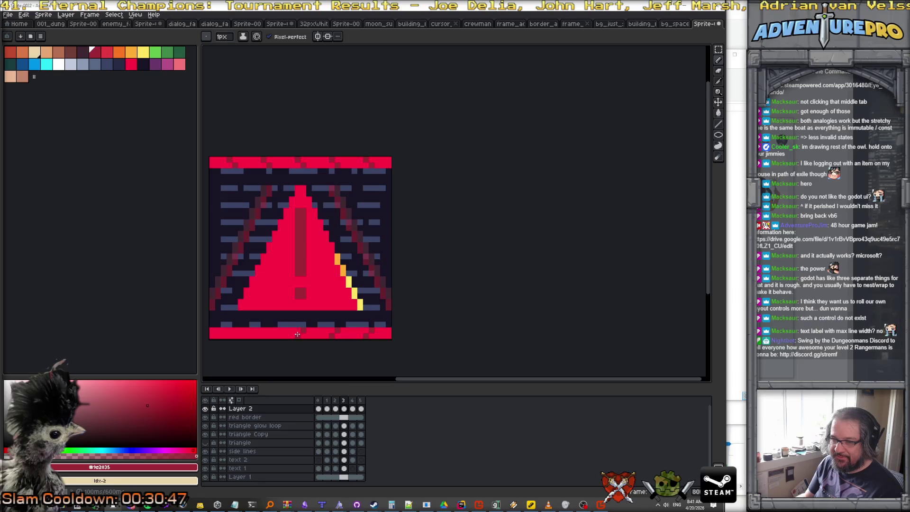
key(Right)
key(Right)
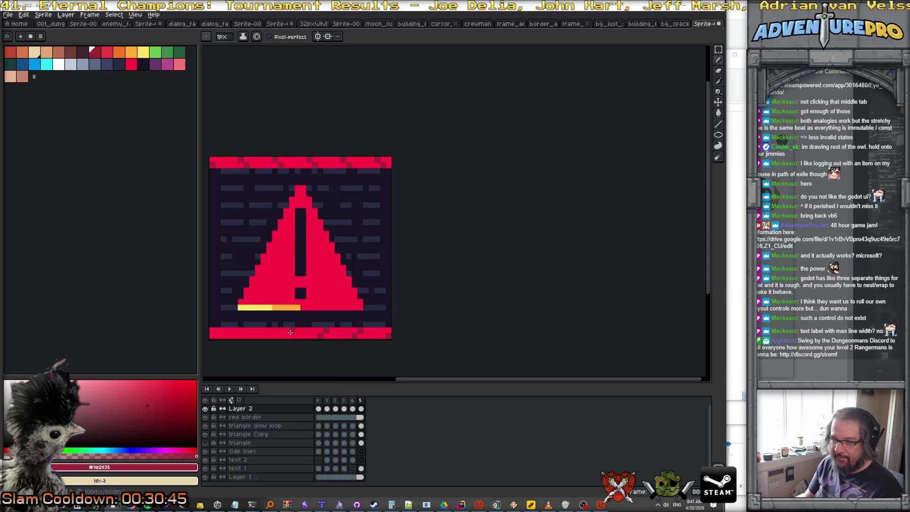
key(Right)
key(Right)
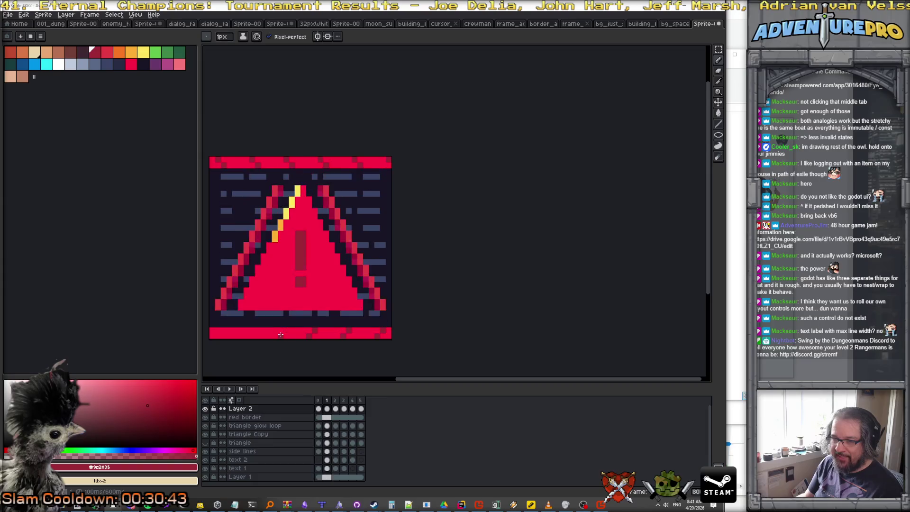
key(Right)
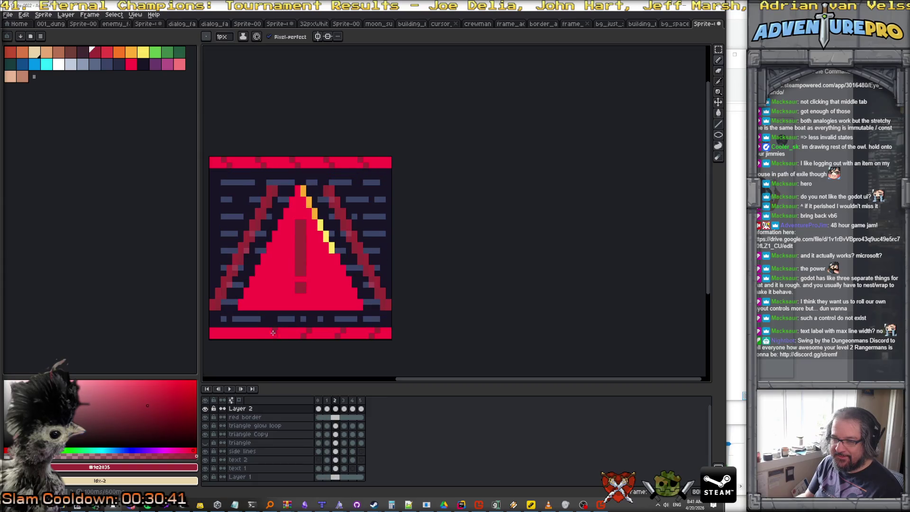
key(Right)
key(Right)
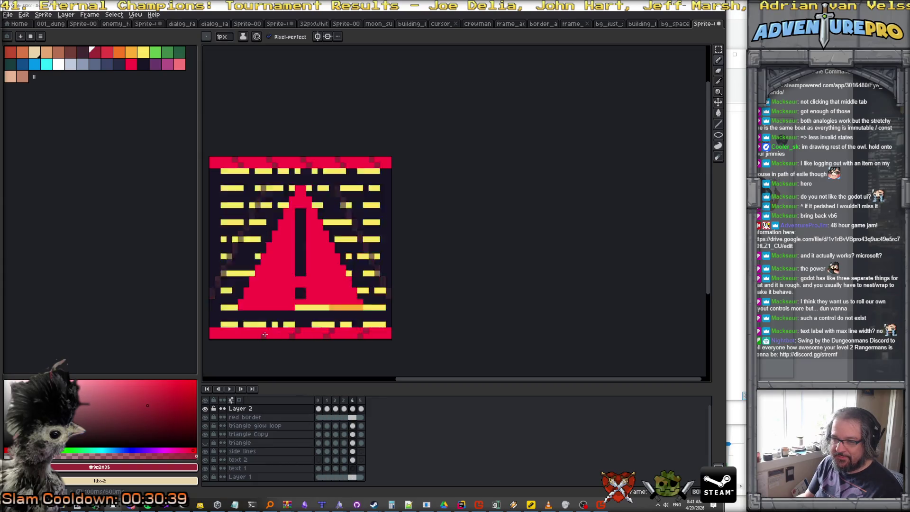
key(Right)
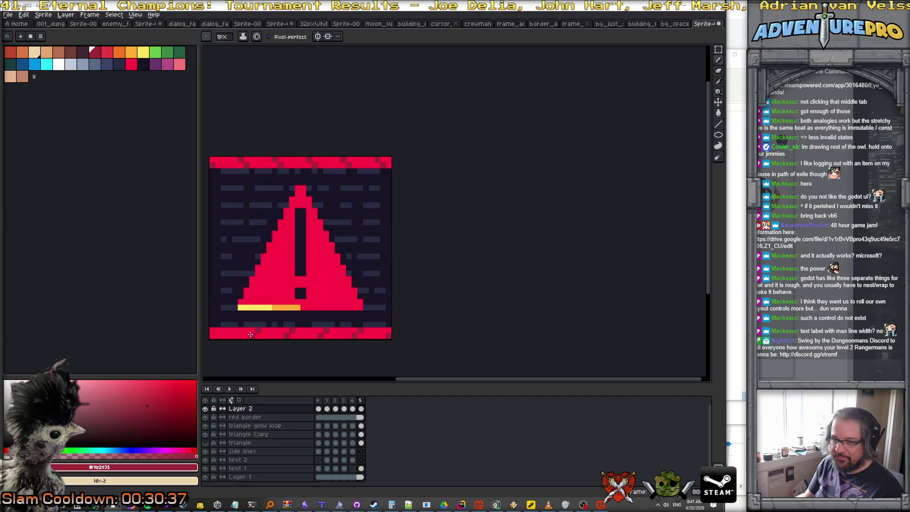
key(Right)
key(Right)
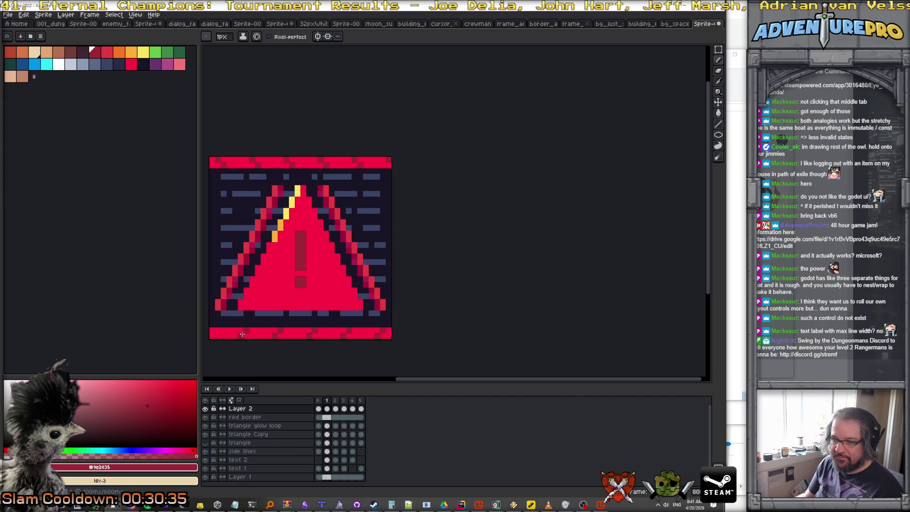
key(Right)
key(Right)
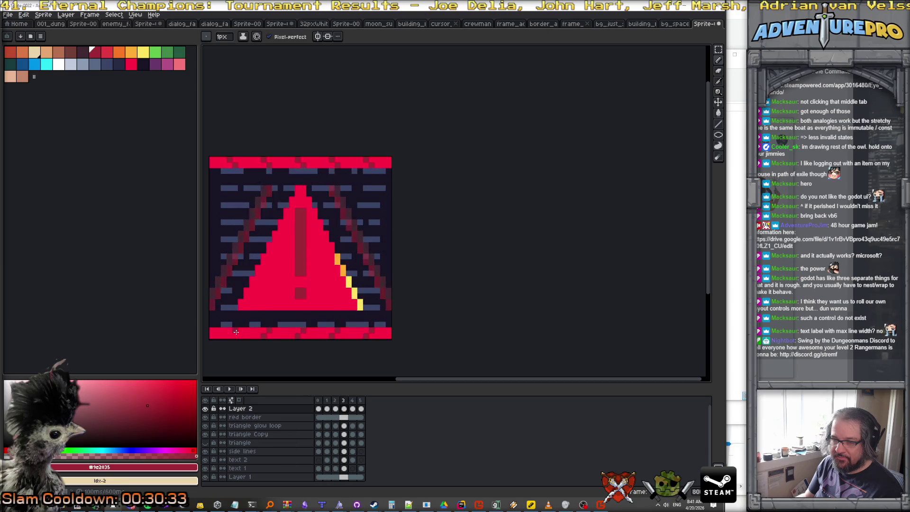
key(Right)
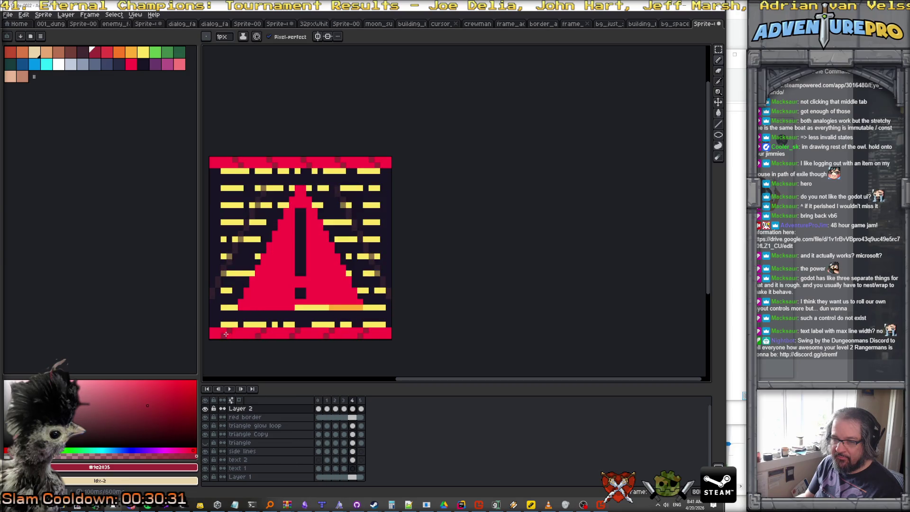
key(Right)
key(Right)
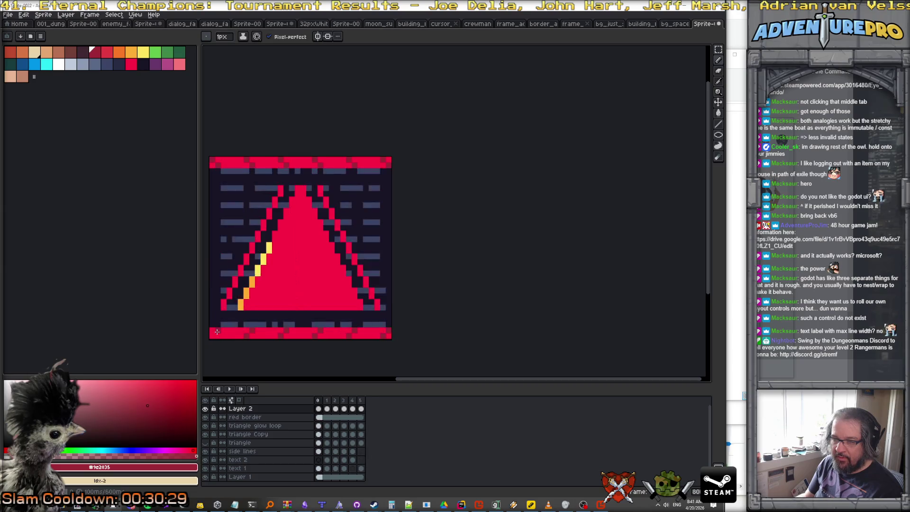
key(Right)
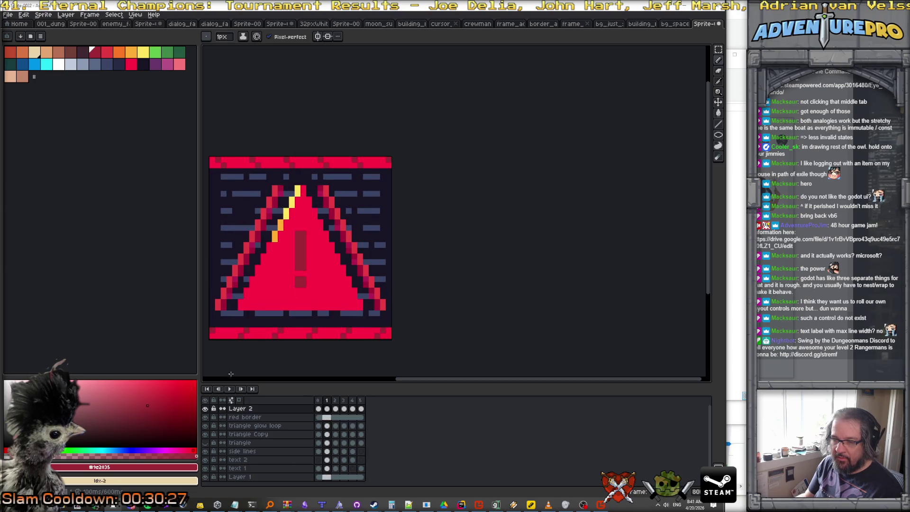
click(230, 388)
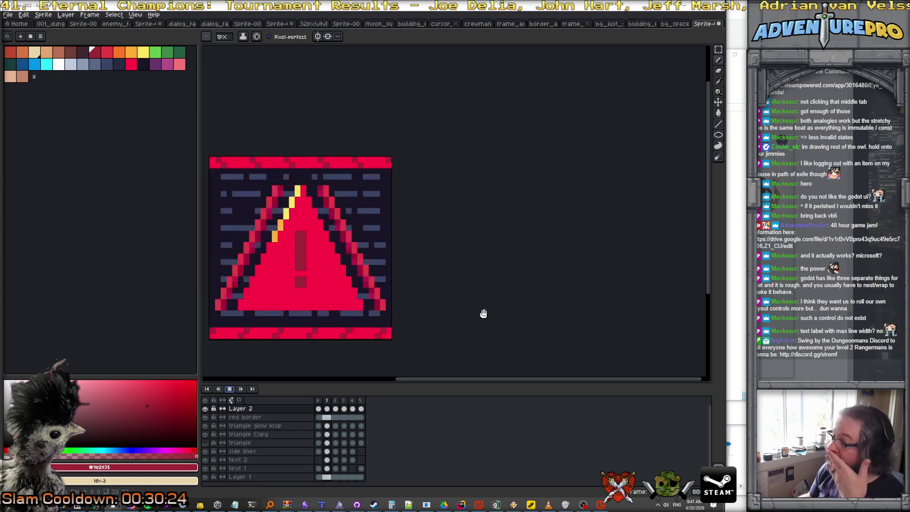
Zoom out on the looping animation, then open the File menu to save it.
scroll(471, 317, down, 1)
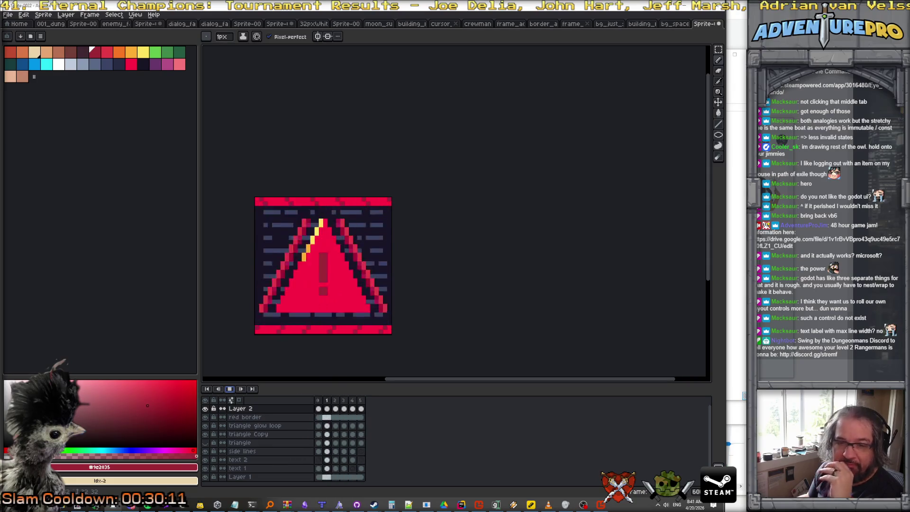
click(12, 20)
Save the warning-triangle sprite as alart_tile with the Aseprite file type.
key(Escape)
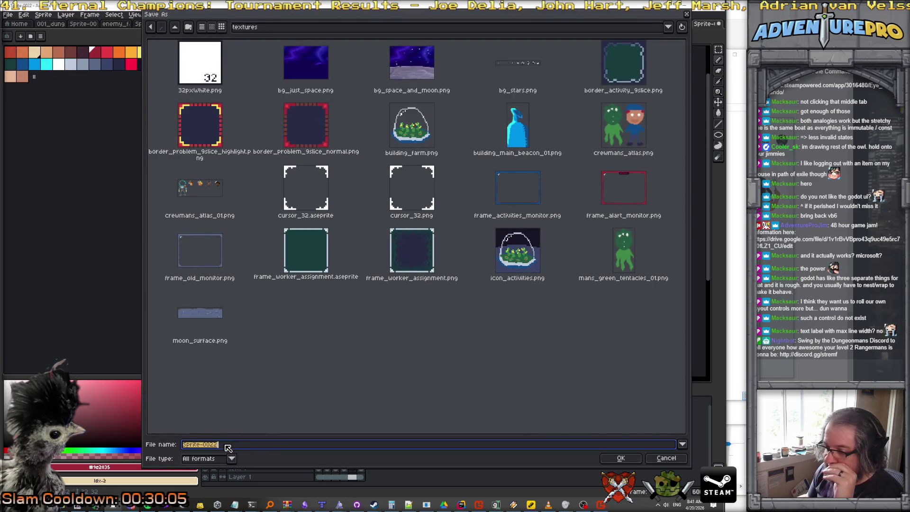
click(233, 458)
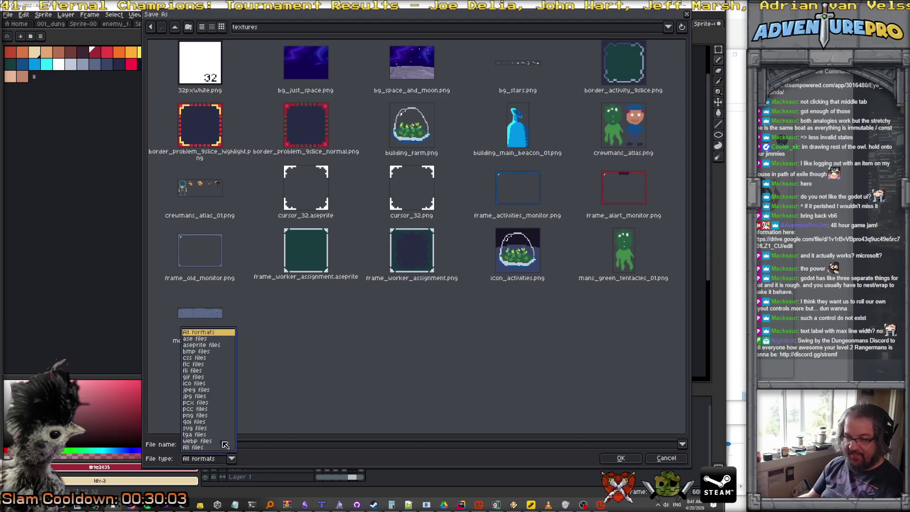
click(210, 346)
click(211, 346)
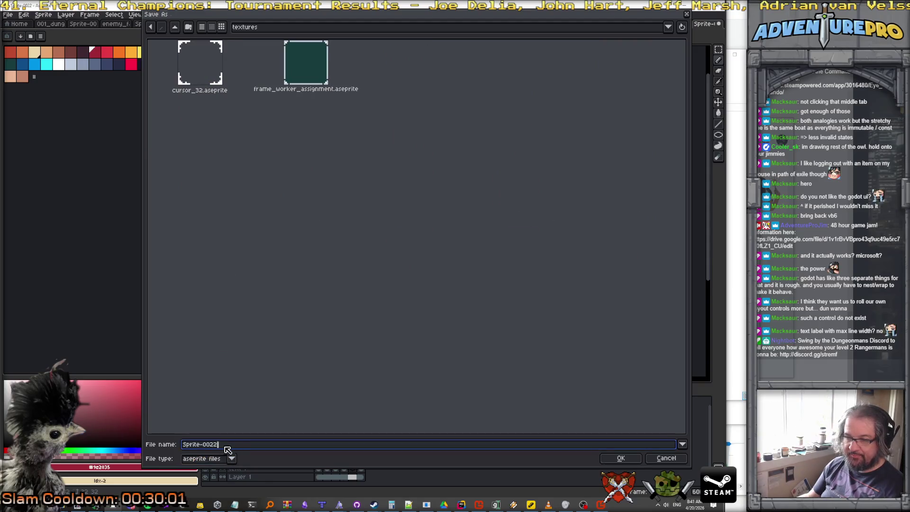
click(429, 444)
text(alart_tile)
key(Return)
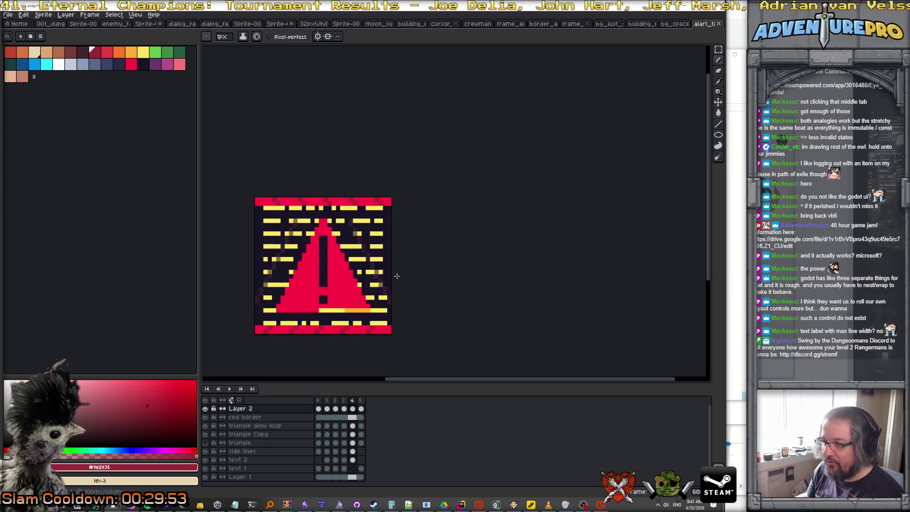
Open Aseprite's Export Sprite Sheet settings from the File menu.
click(9, 15)
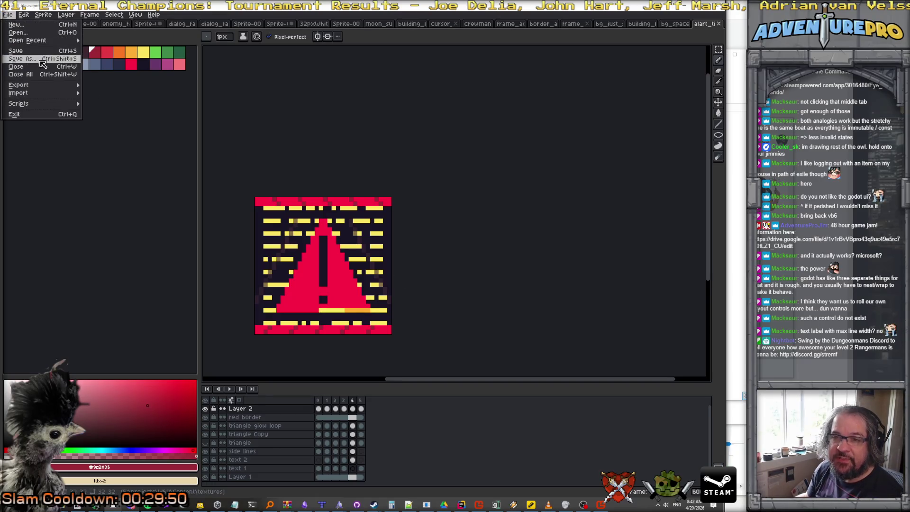
mouse_move(69, 87)
click(136, 94)
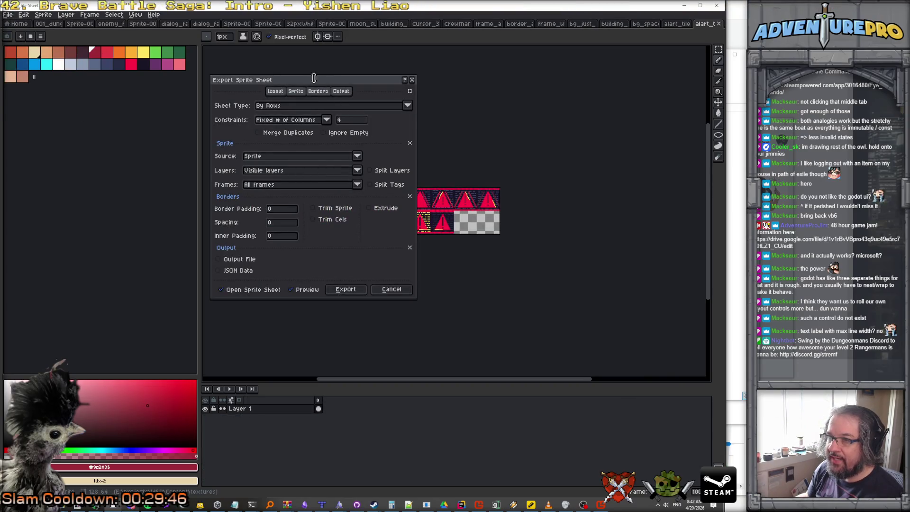
Export the tile animation as a sprite sheet with 6 columns.
click(366, 99)
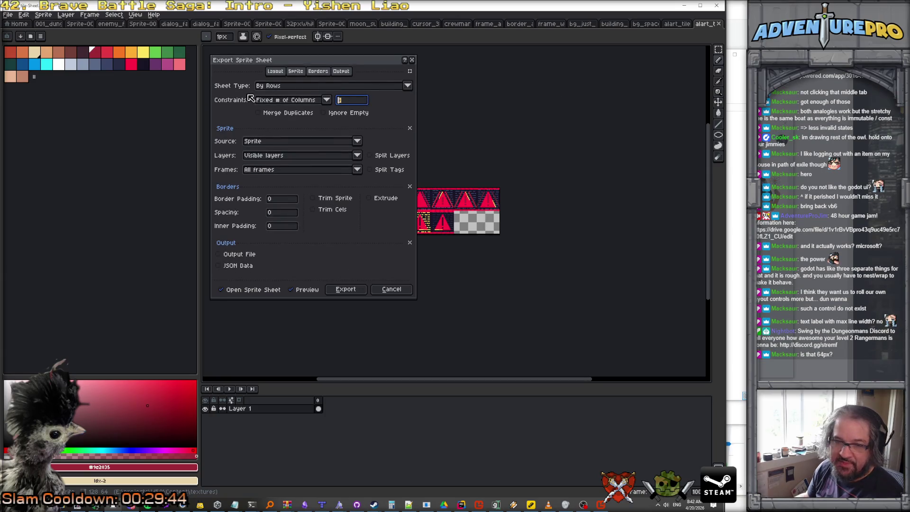
text(6)
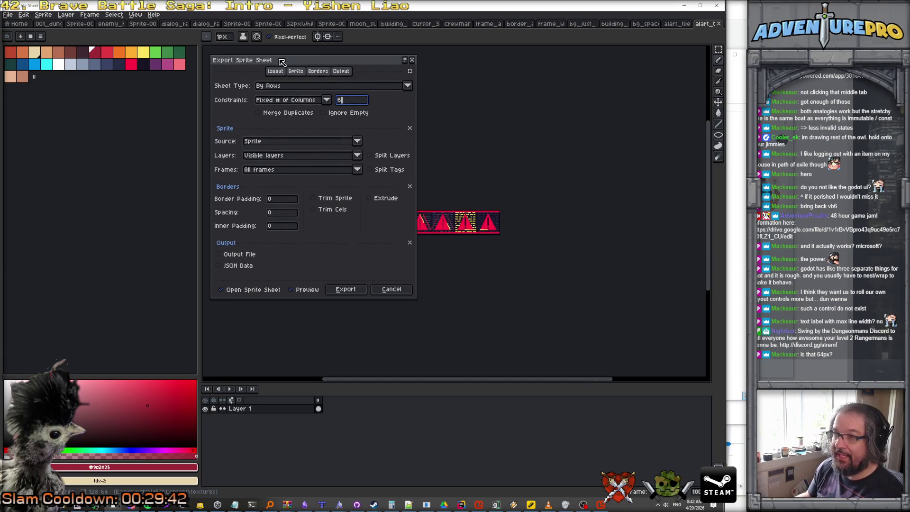
drag(281, 61, 624, 92)
click(683, 319)
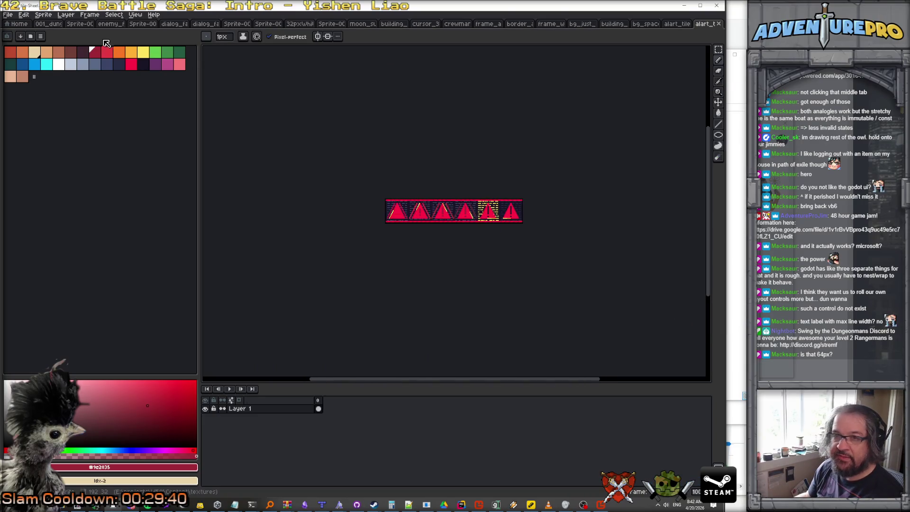
Save the sprite sheet as a PNG file in the textures folder, then minimize Aseprite.
click(8, 14)
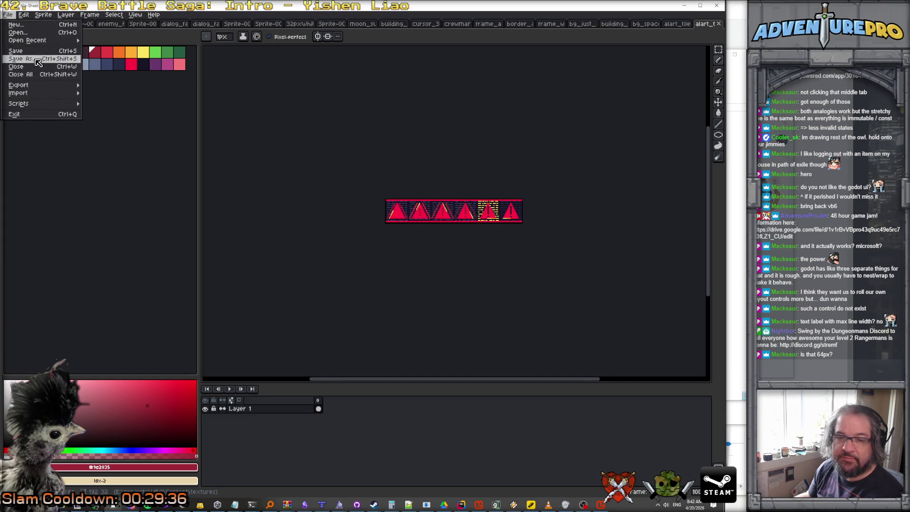
click(38, 63)
click(236, 444)
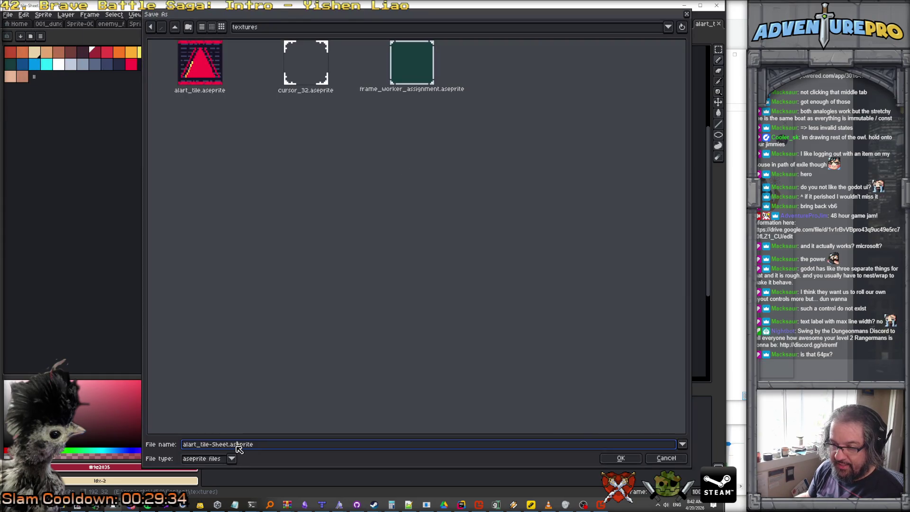
drag(214, 447, 255, 445)
click(232, 459)
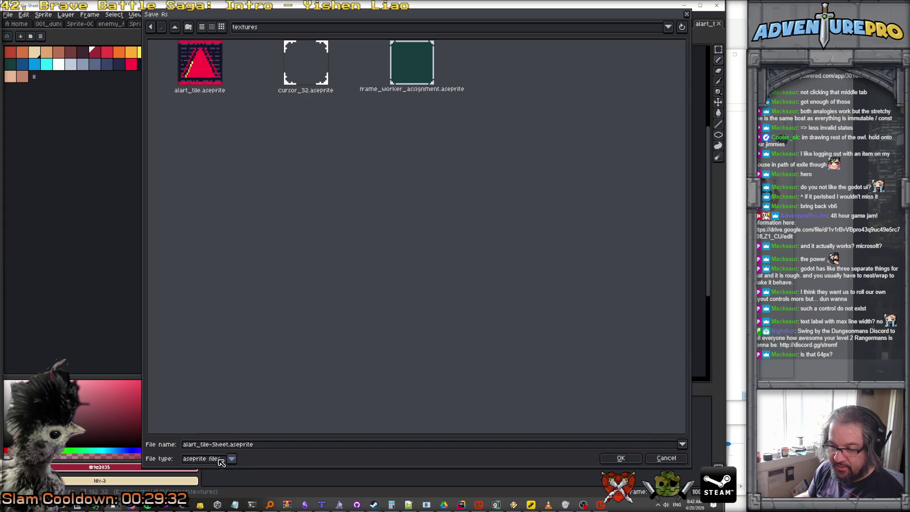
click(197, 415)
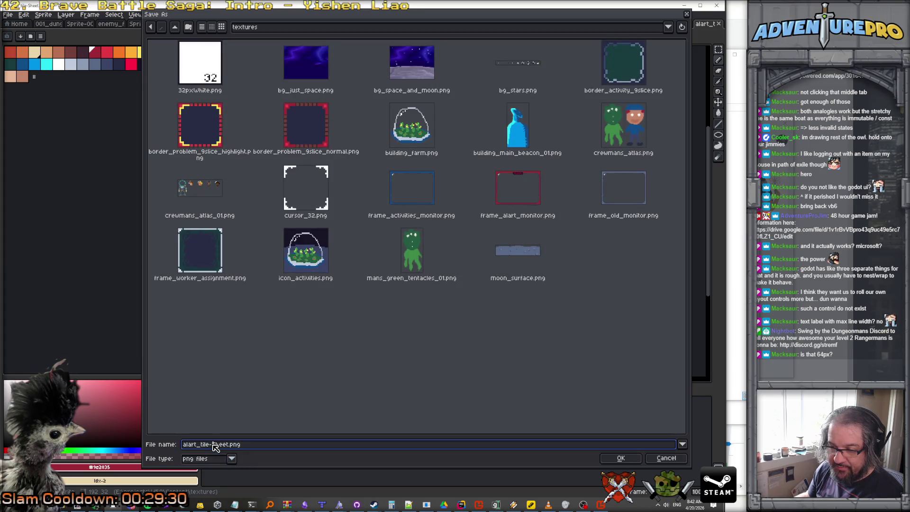
drag(210, 445, 288, 450)
text(_32)
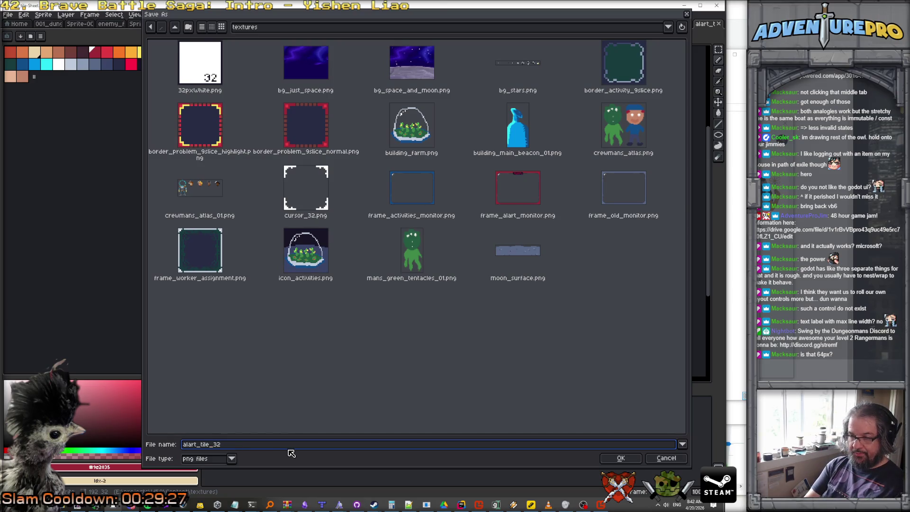
key(Return)
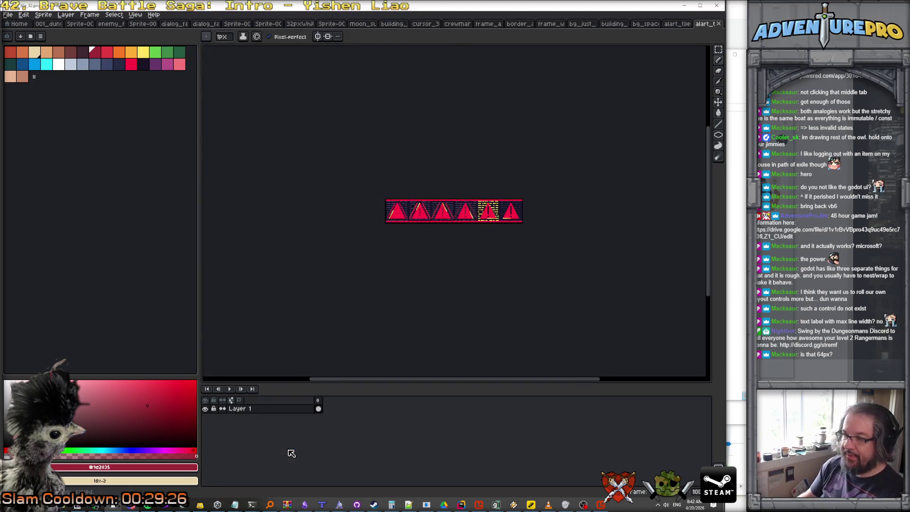
click(685, 5)
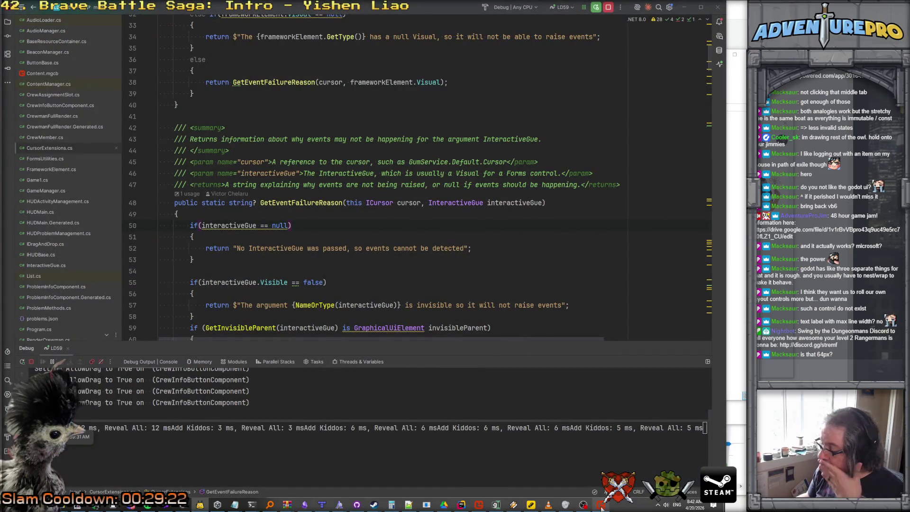
Collapse the component, HUD and Styles branches in Gum's tree, then bring up the TM_Controls folder's actions.
click(496, 504)
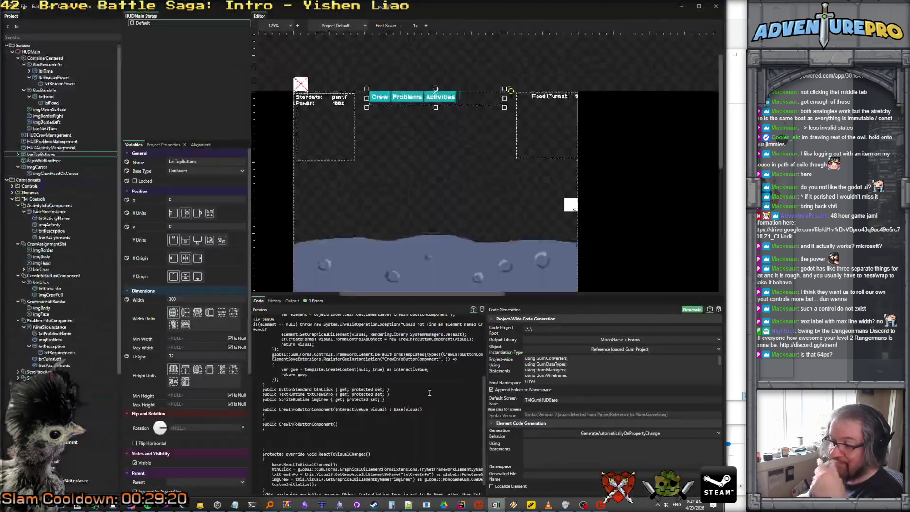
click(18, 205)
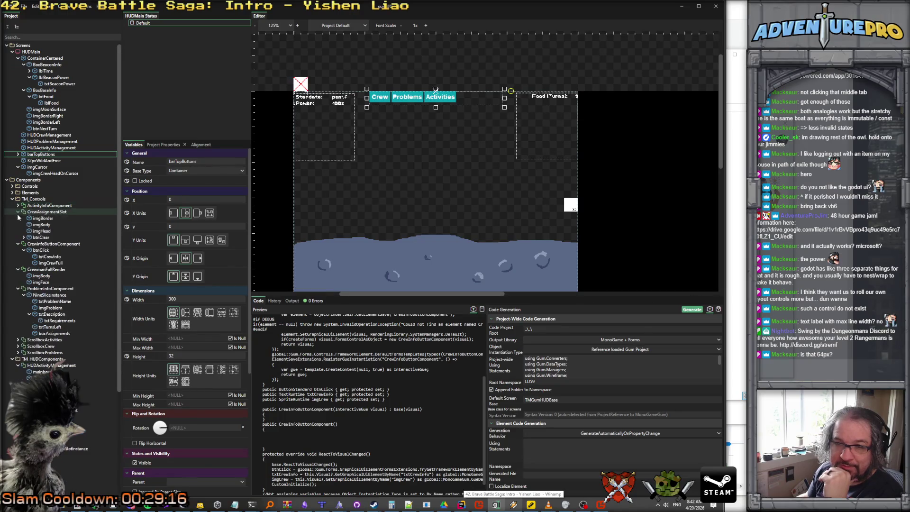
click(18, 211)
click(20, 224)
click(18, 218)
click(18, 224)
click(18, 231)
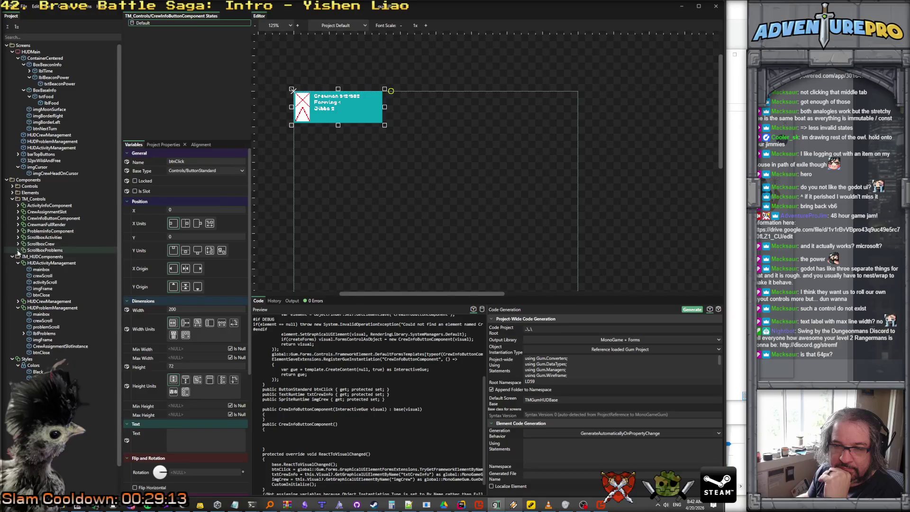
click(18, 263)
click(18, 276)
click(18, 288)
click(18, 294)
click(34, 199)
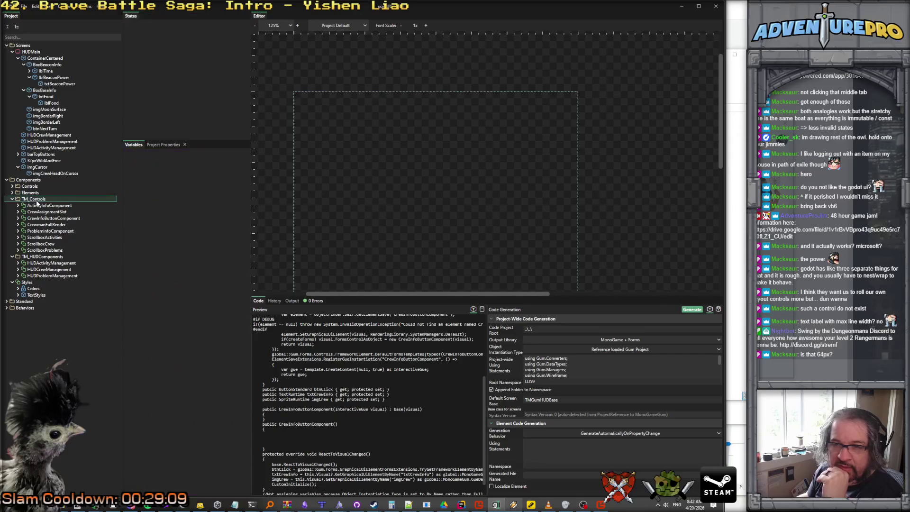
right_click(46, 201)
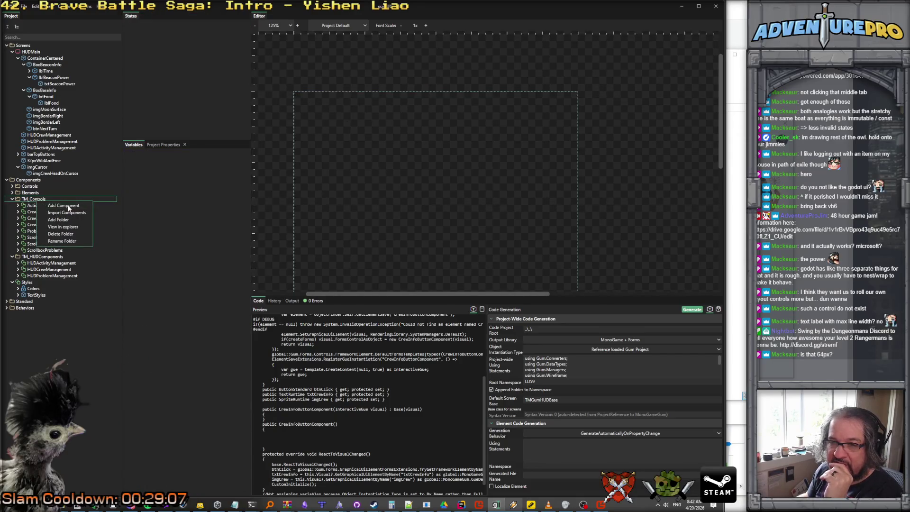
Create a new component named Alart32 in the TM_Controls folder.
click(69, 208)
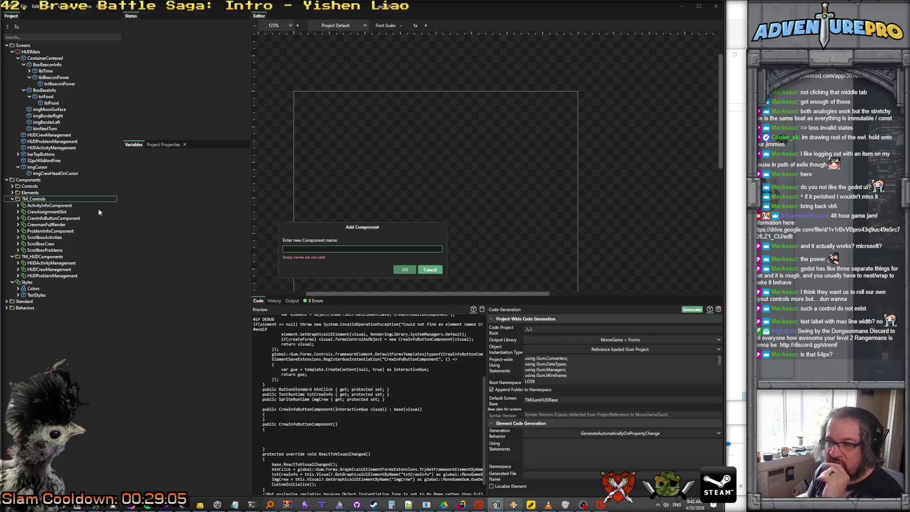
text(Alart32)
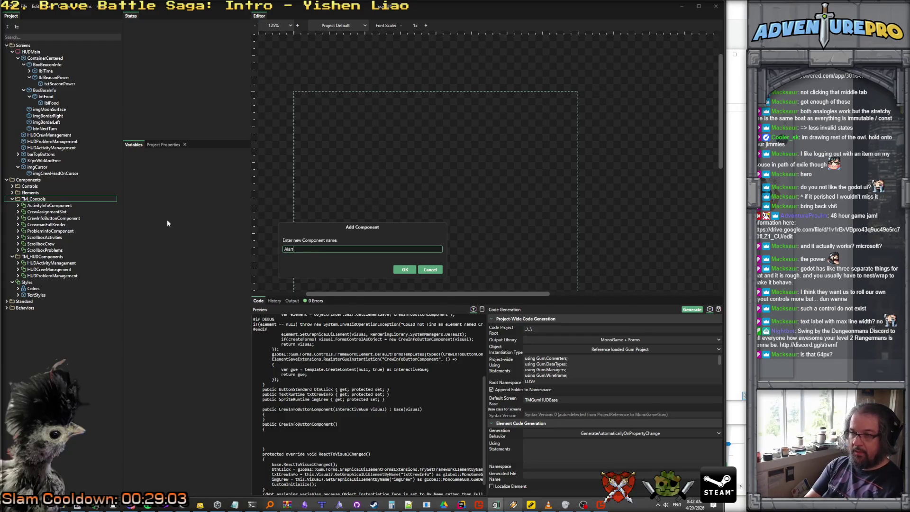
key(Return)
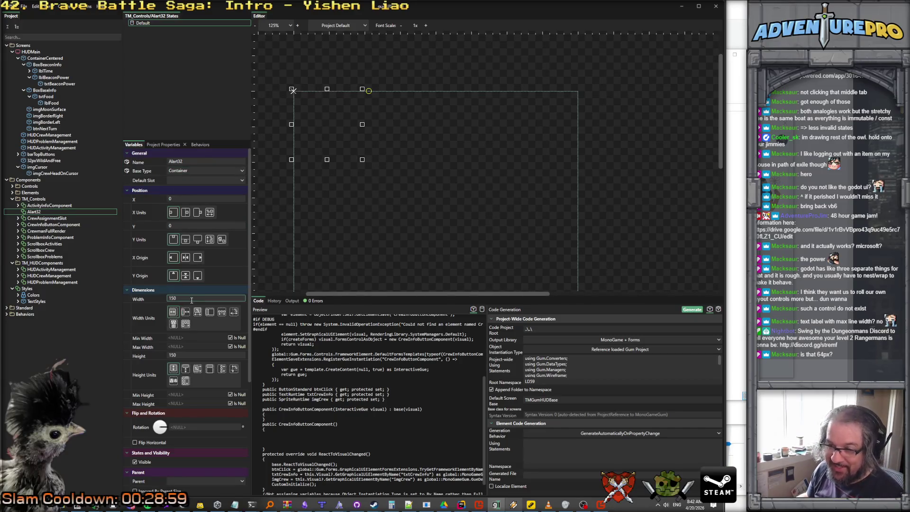
Add a Sprite object to Alart32 and launch the MGCB content editor.
right_click(47, 212)
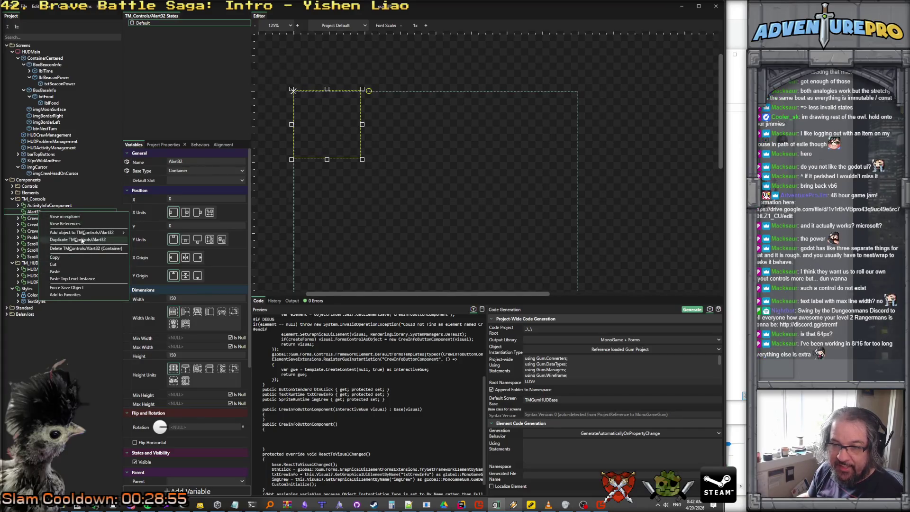
mouse_move(93, 236)
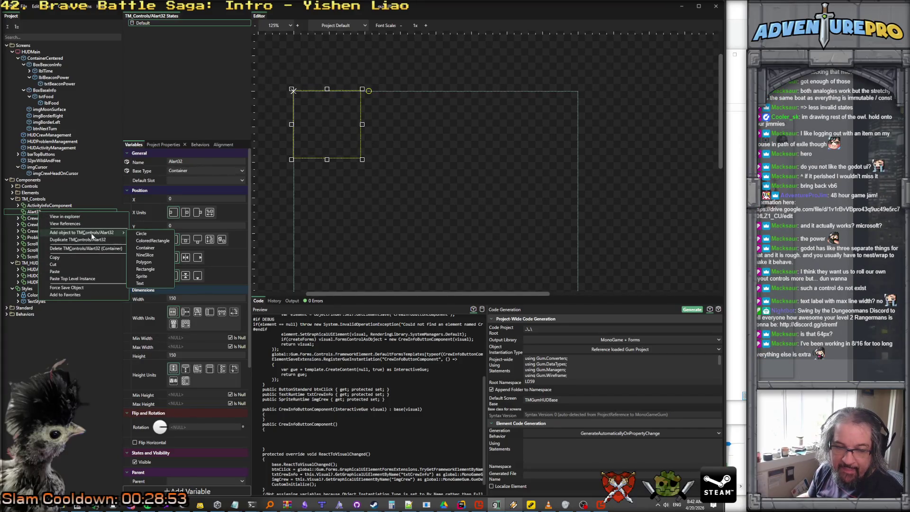
click(152, 277)
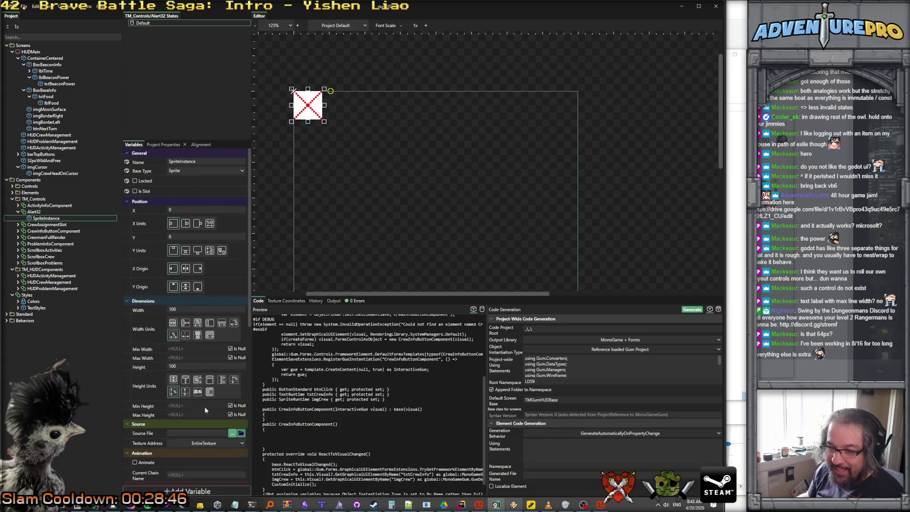
click(240, 435)
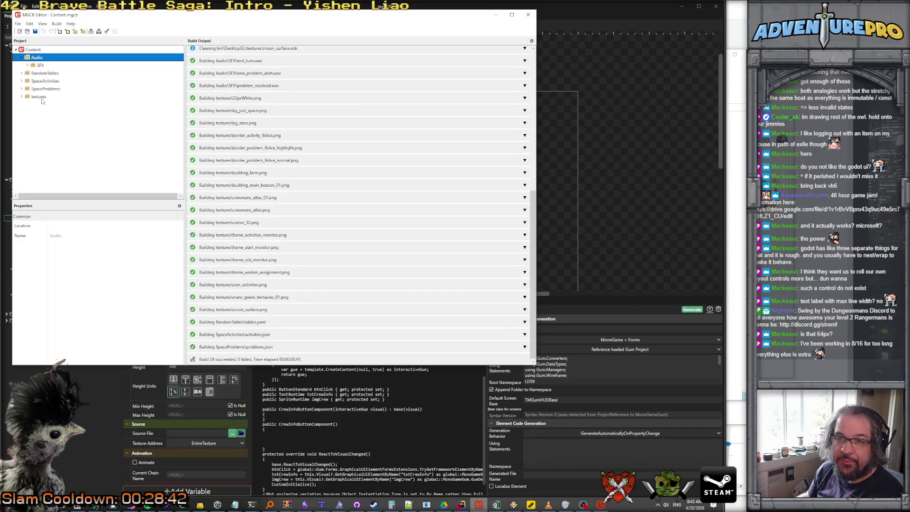
Add the existing image alart_tile_32.png to the content project's textures folder.
click(42, 98)
right_click(43, 98)
mouse_move(114, 102)
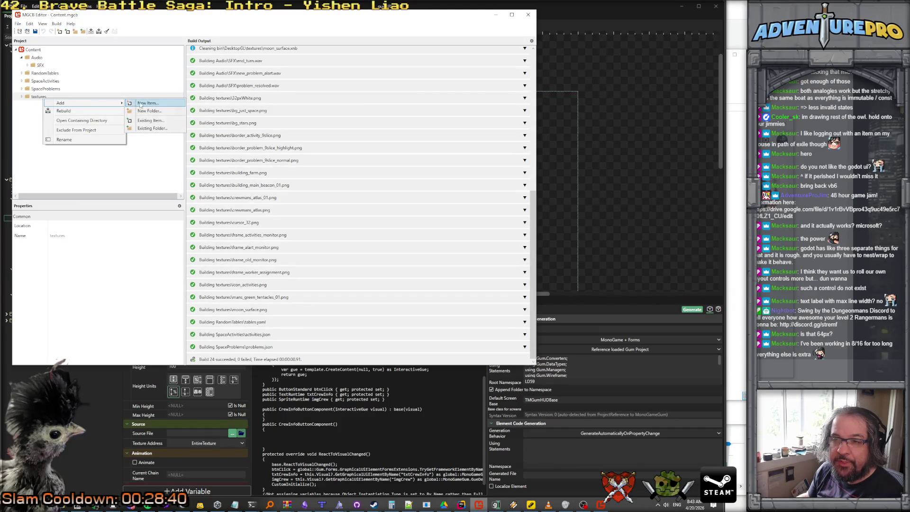
click(143, 103)
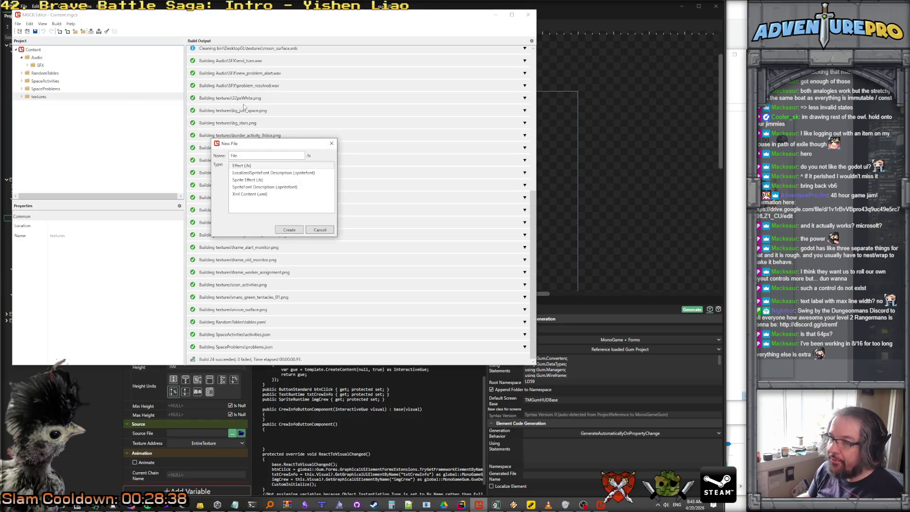
click(316, 231)
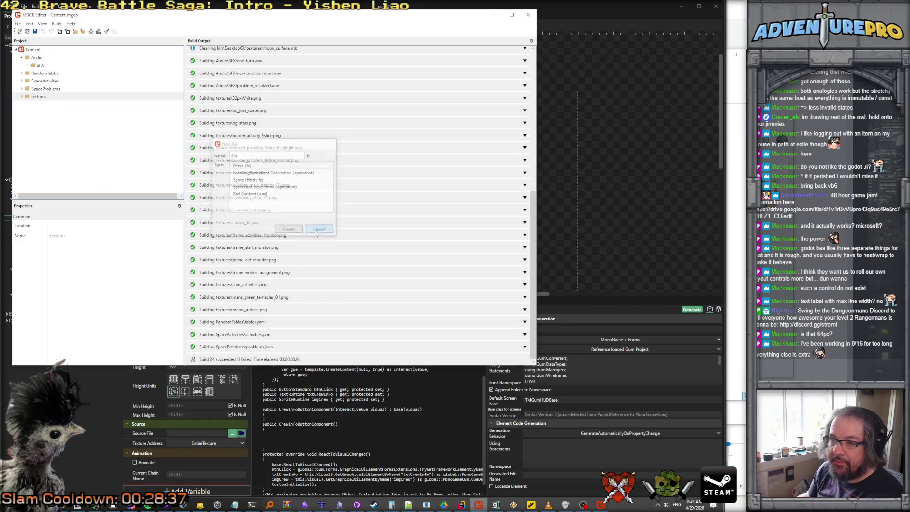
click(67, 31)
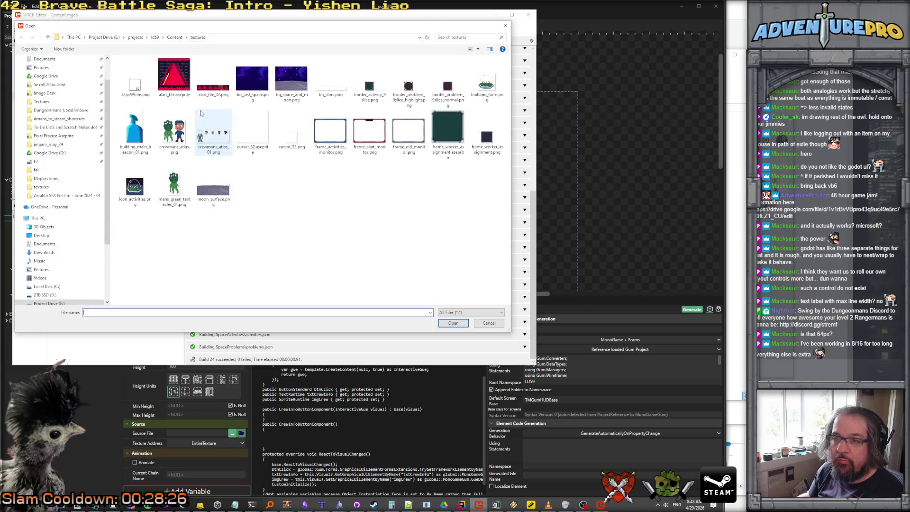
click(219, 87)
click(453, 323)
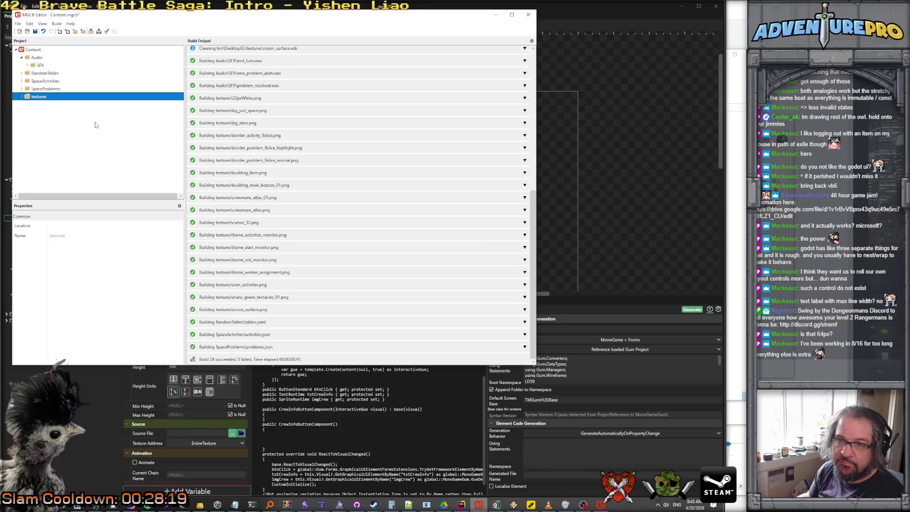
Expand textures to check alart_tile_32.png's texture settings, then return to Gum.
click(22, 98)
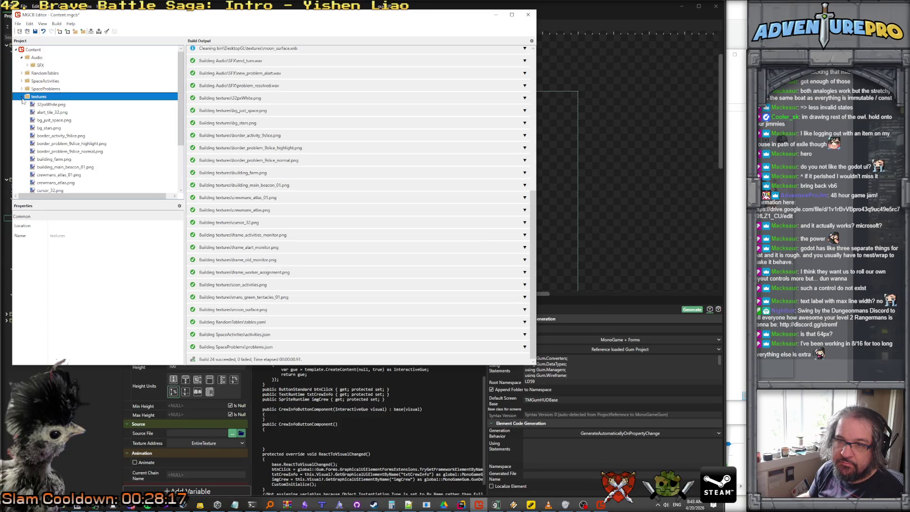
click(55, 114)
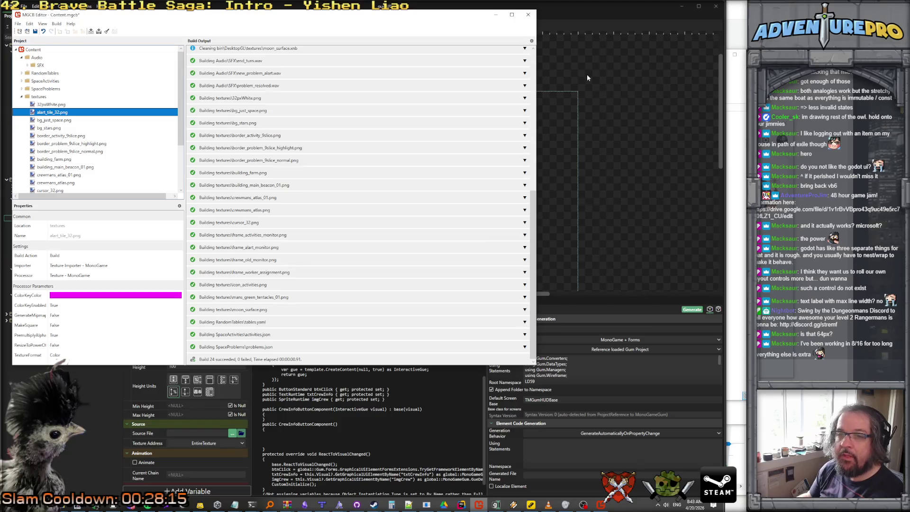
click(638, 75)
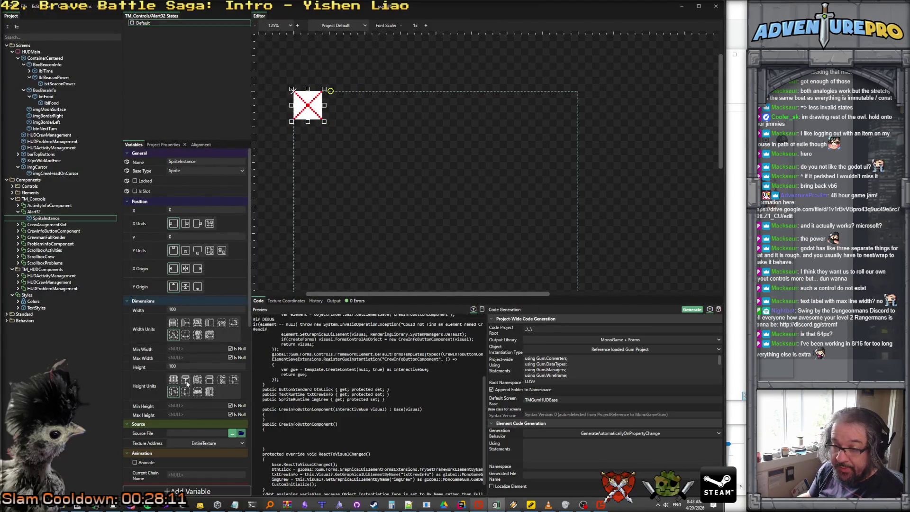
Set the Alart32 sprite's source file to alart_tile_32.png, referenced from its current location.
scroll(209, 407, down, 1)
click(232, 415)
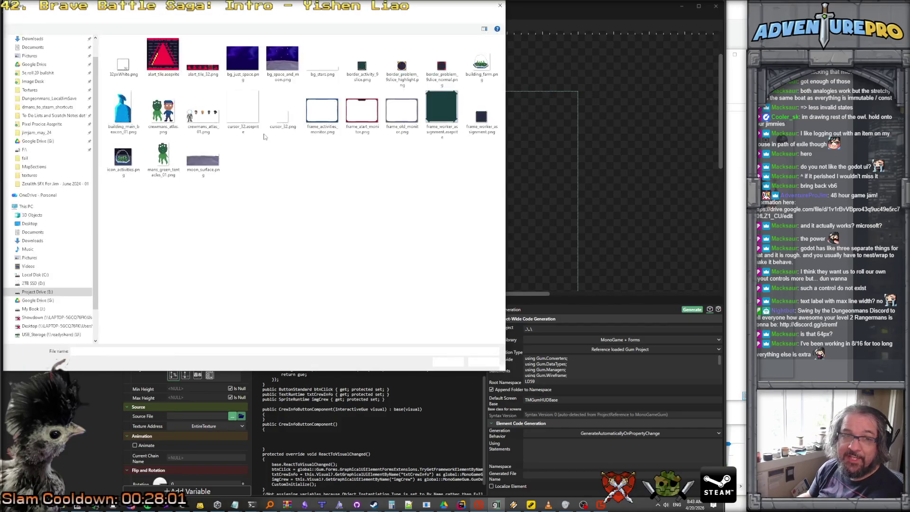
click(196, 70)
click(448, 362)
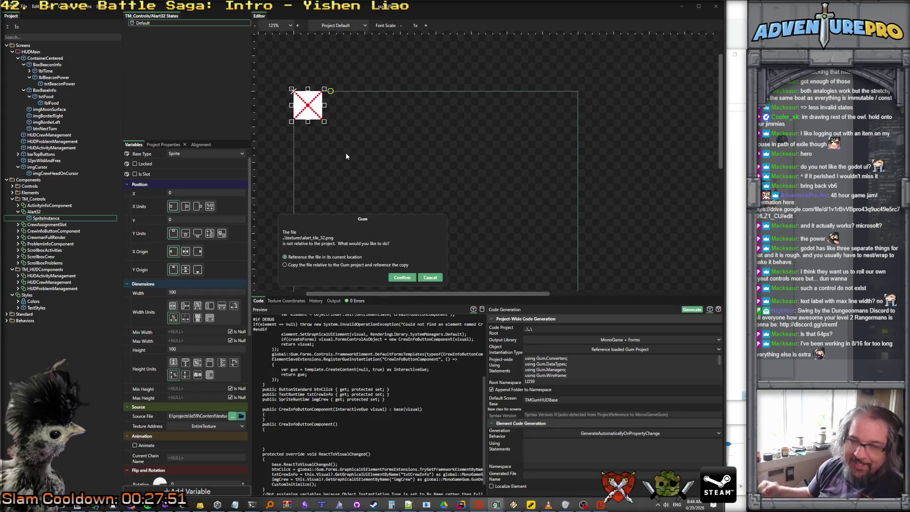
click(396, 280)
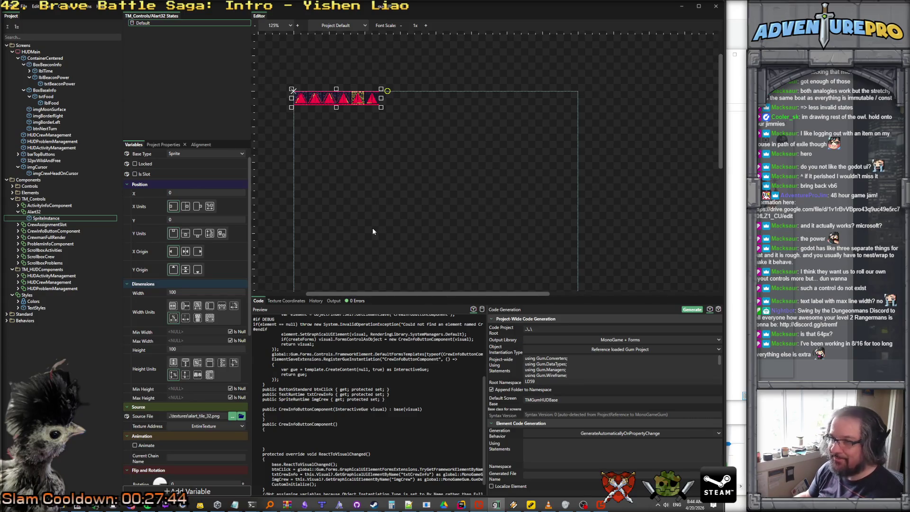
scroll(327, 99, up, 6)
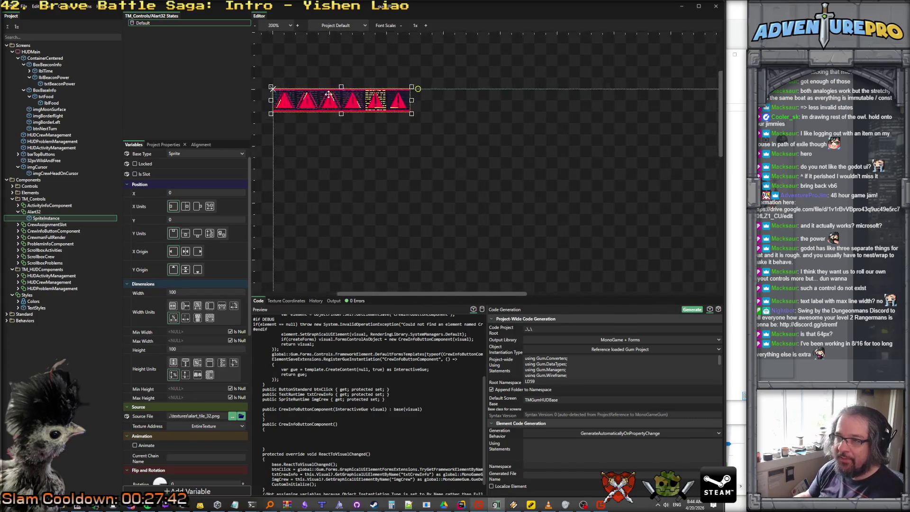
drag(340, 189, 447, 201)
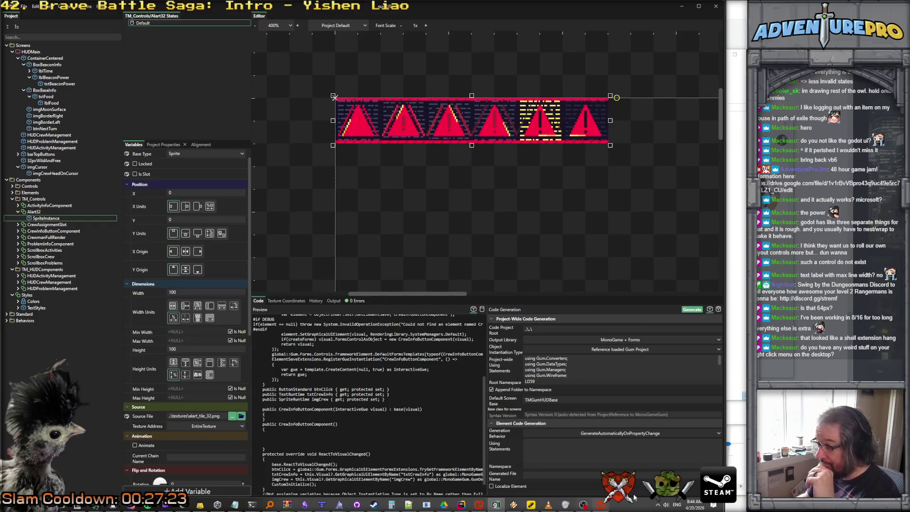
click(657, 504)
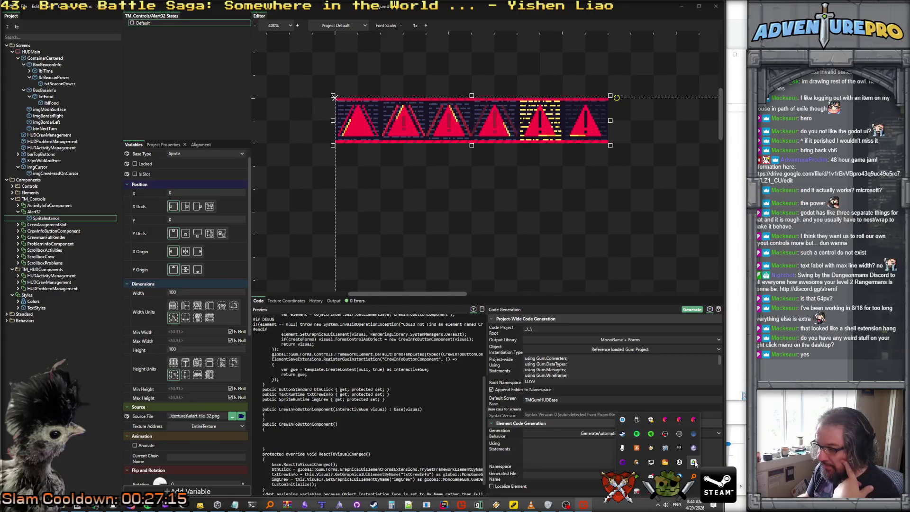
mouse_move(694, 464)
mouse_down()
mouse_move(691, 420)
mouse_move(664, 423)
mouse_up()
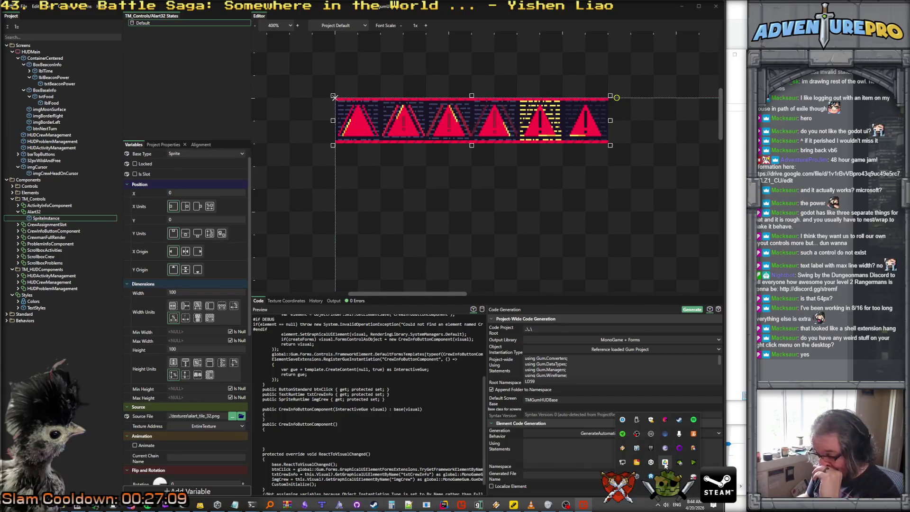
click(665, 463)
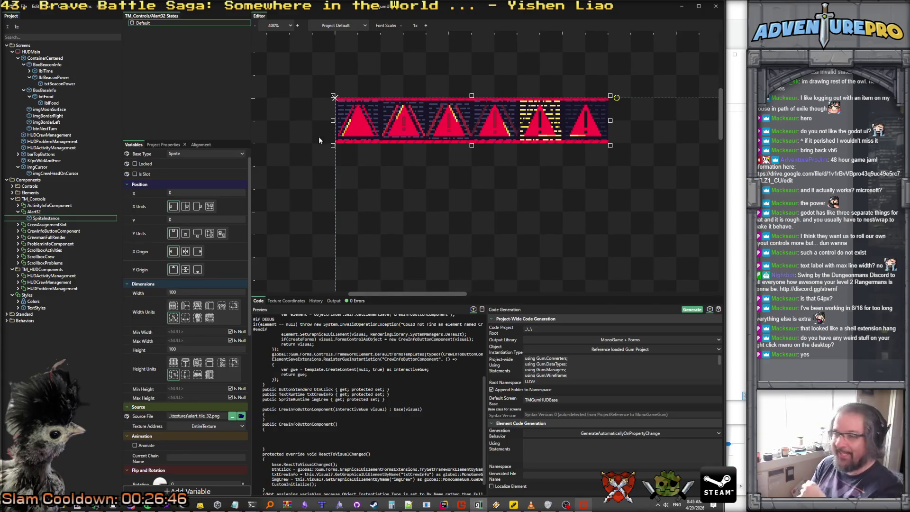
Size the Alart32 sprite to width 32 and height 32, both in Absolute units.
double_click(181, 292)
text(32)
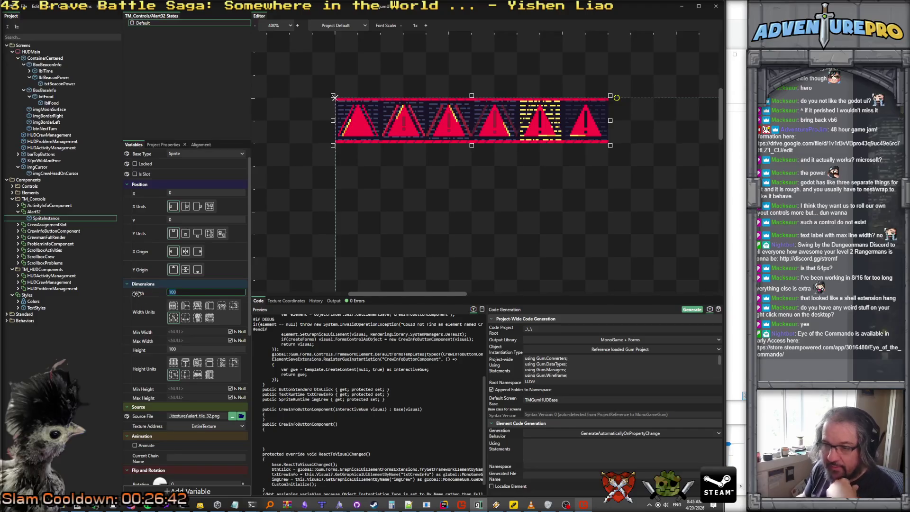
key(Return)
click(147, 349)
text(2)
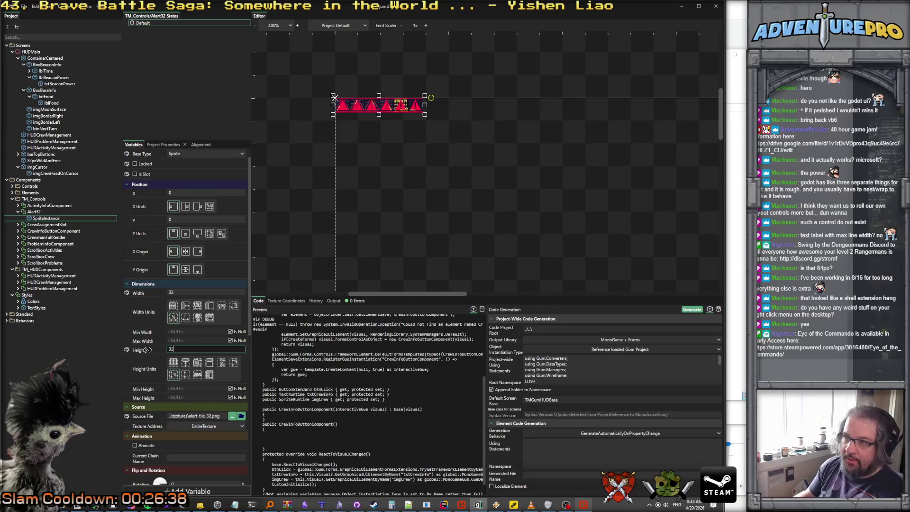
scroll(357, 156, down, 2)
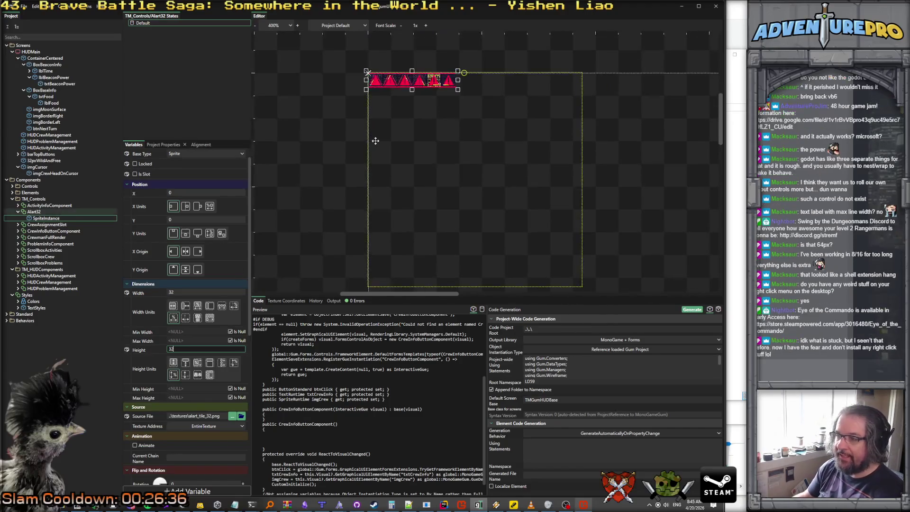
scroll(390, 160, up, 2)
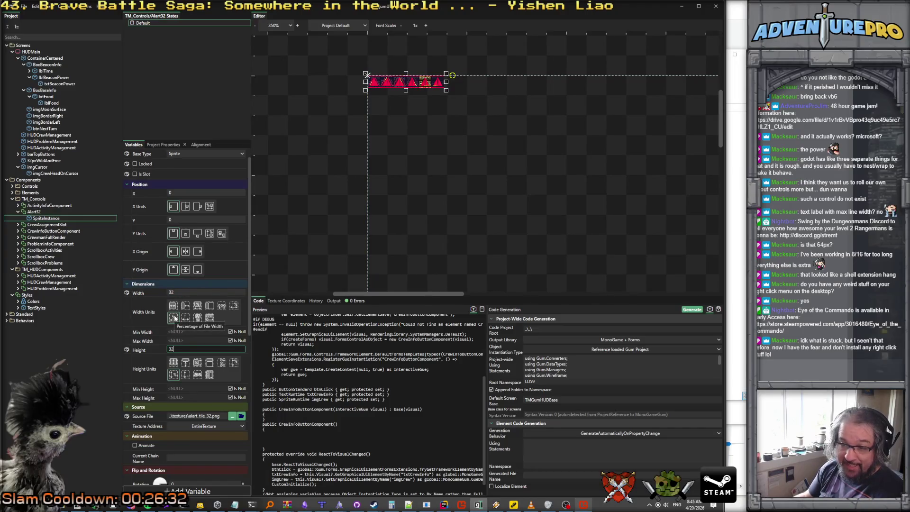
click(173, 306)
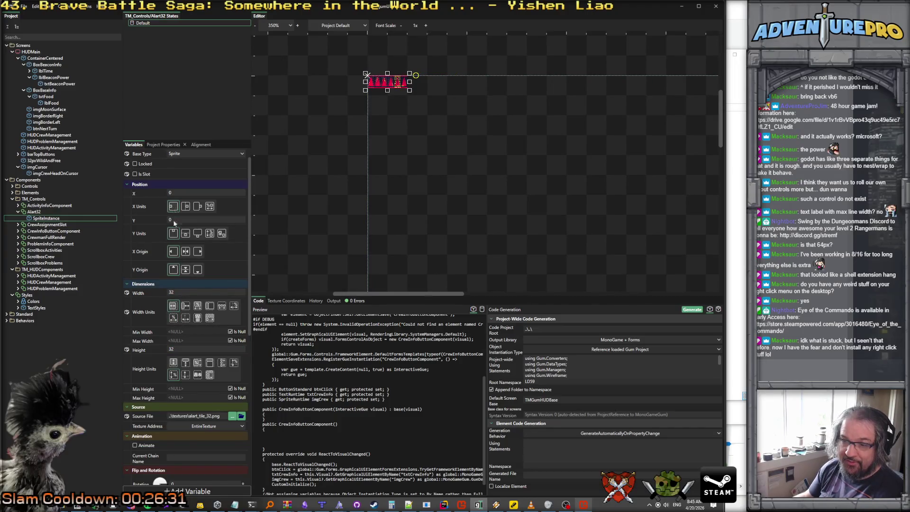
click(173, 363)
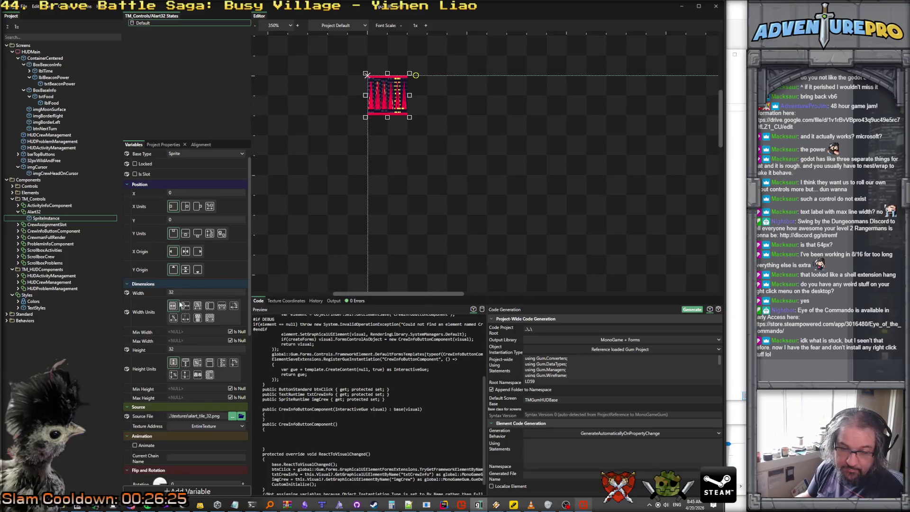
Switch Texture Address to Custom with Texture Width 32, toggling Animate on and back off.
scroll(198, 309, down, 5)
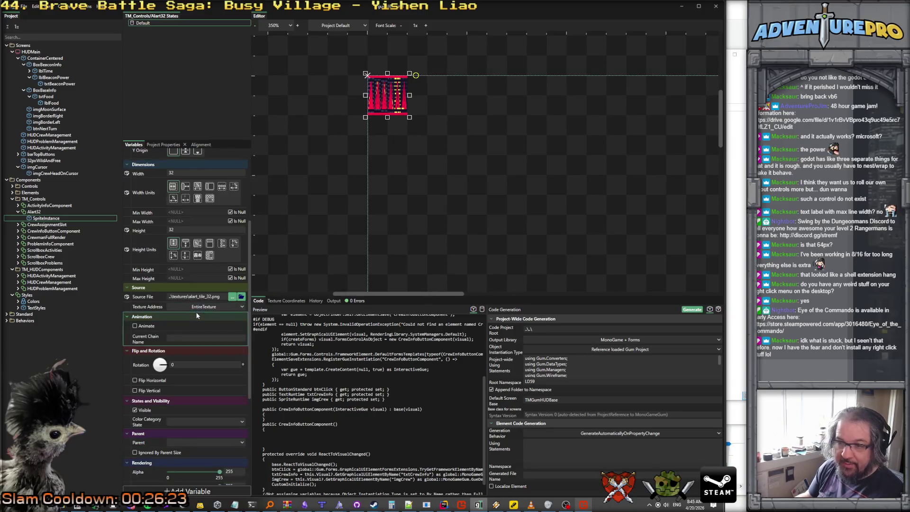
click(194, 306)
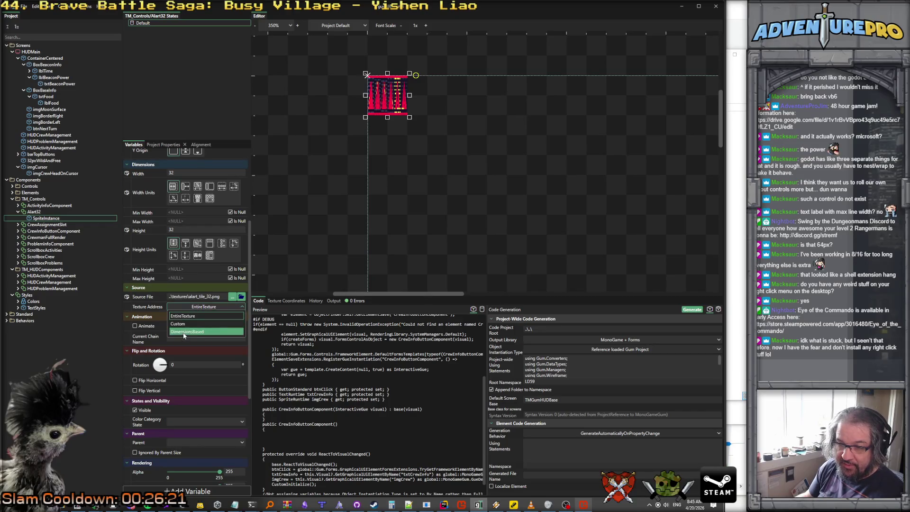
click(182, 323)
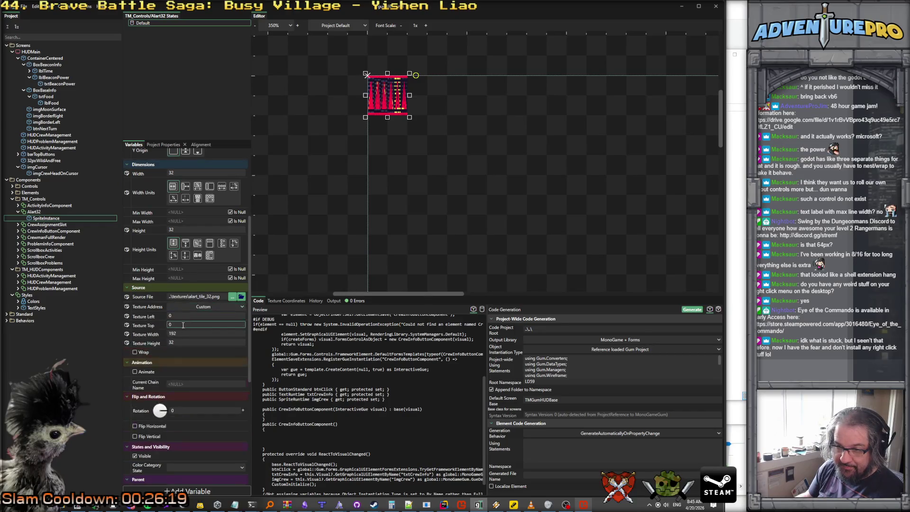
double_click(184, 333)
text(32)
key(Return)
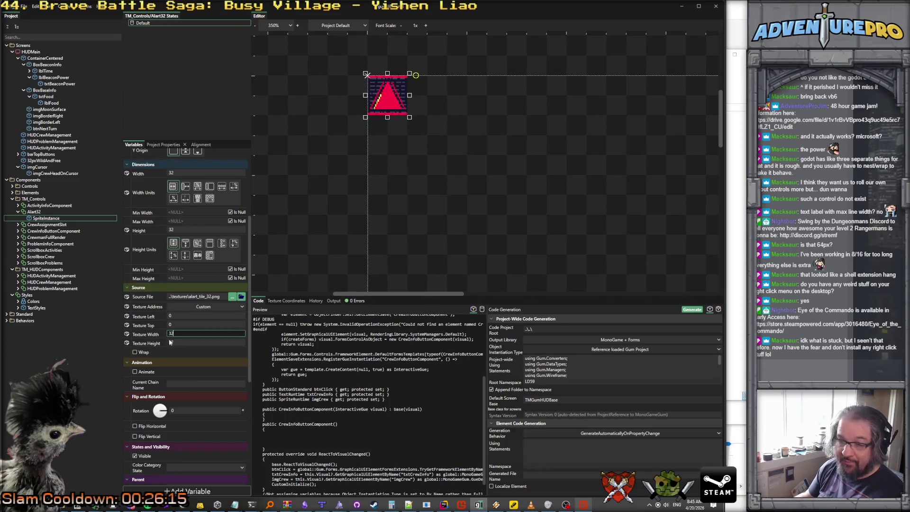
click(136, 372)
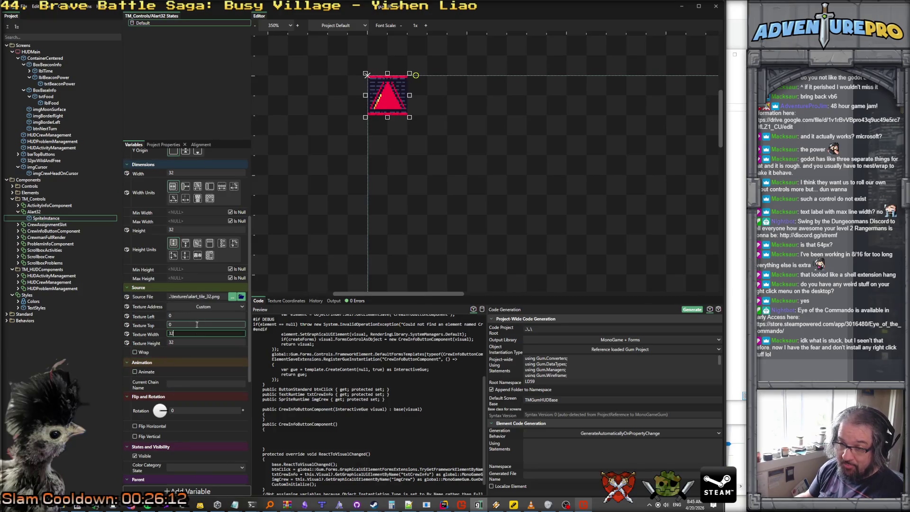
click(135, 371)
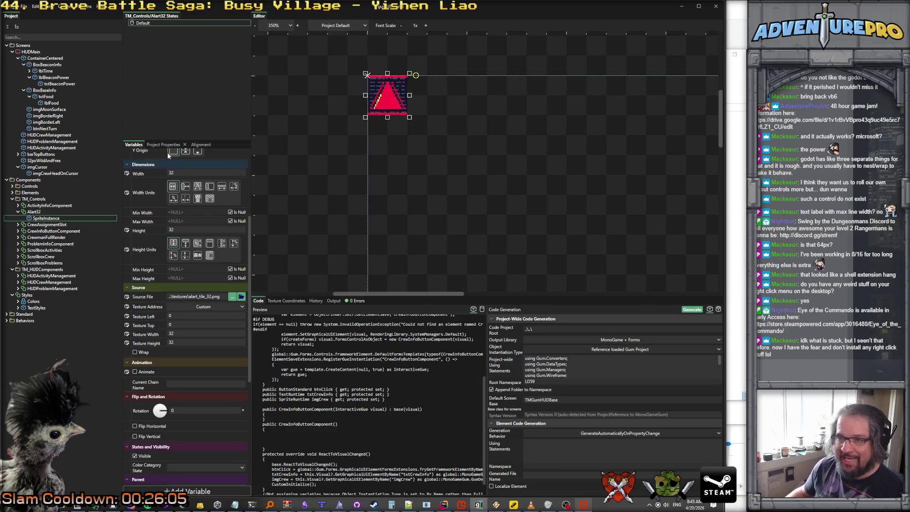
scroll(221, 263, down, 5)
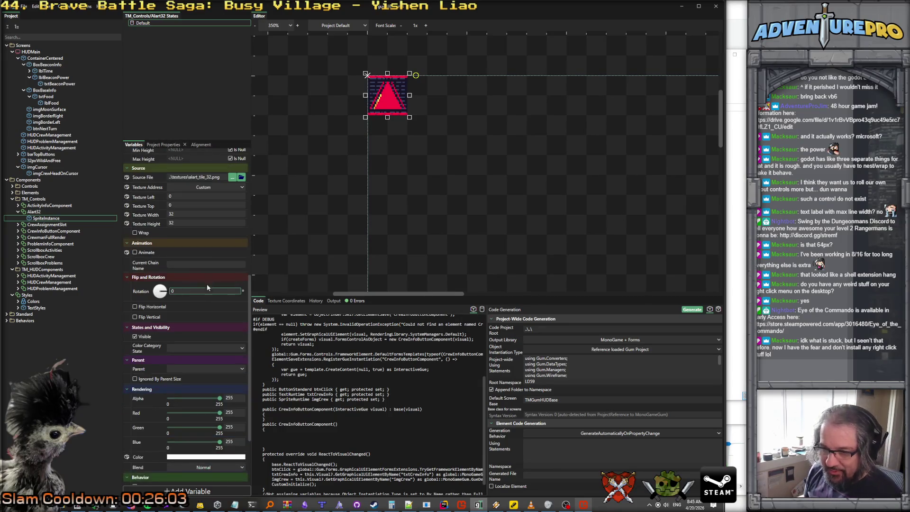
scroll(211, 288, up, 1)
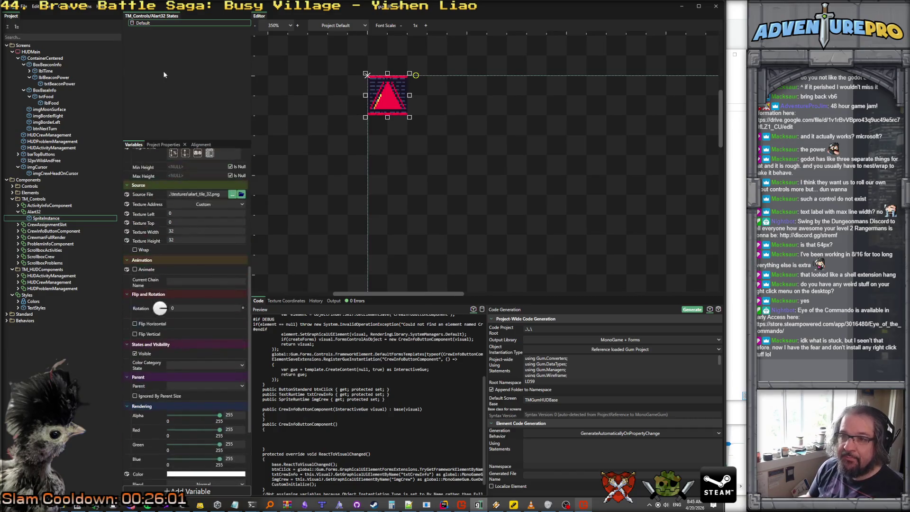
Cancel the Add Category dialog and choose View > View Animations to show the Animations tab.
right_click(155, 29)
click(154, 30)
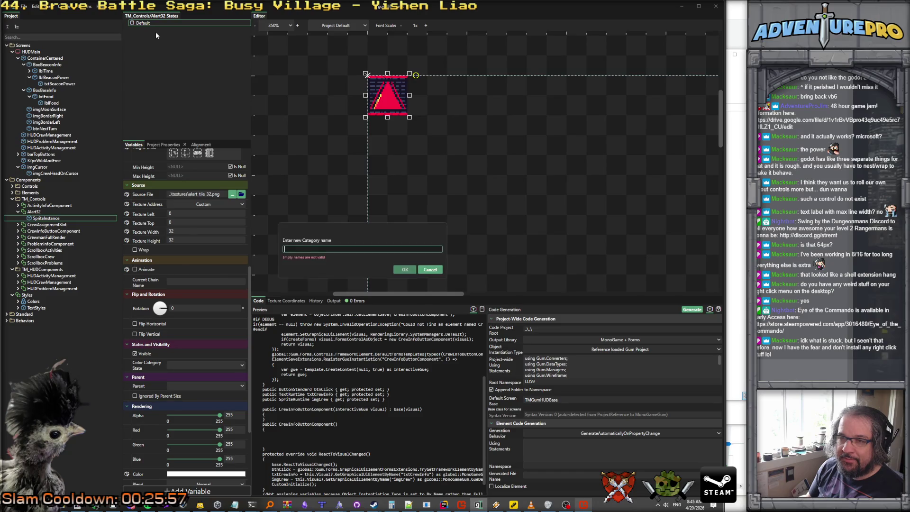
click(422, 270)
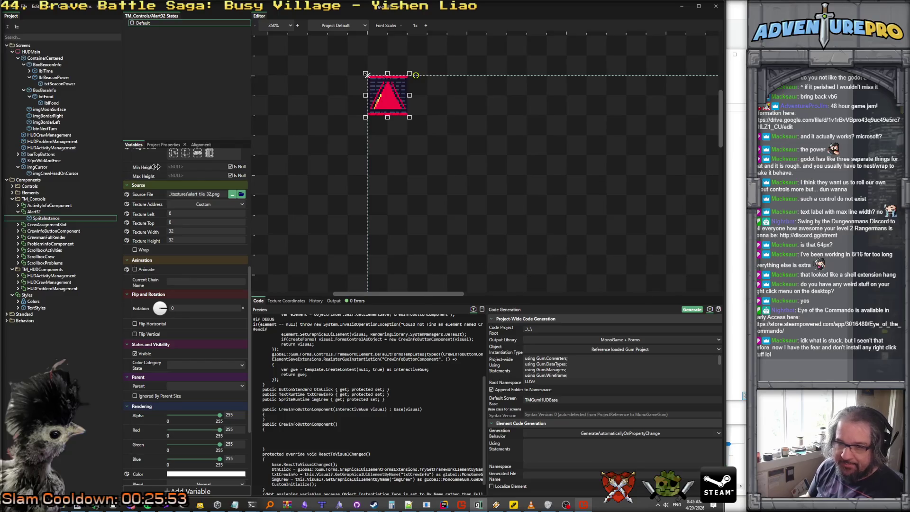
click(46, 8)
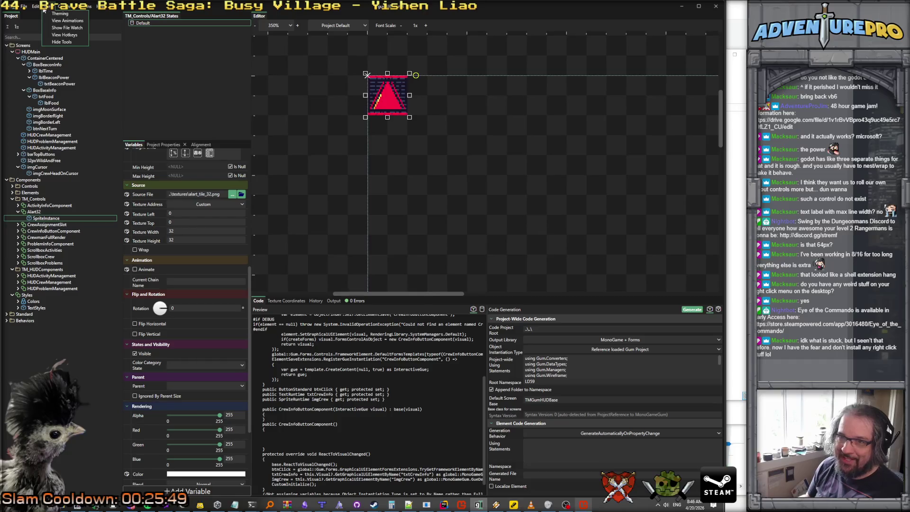
click(63, 20)
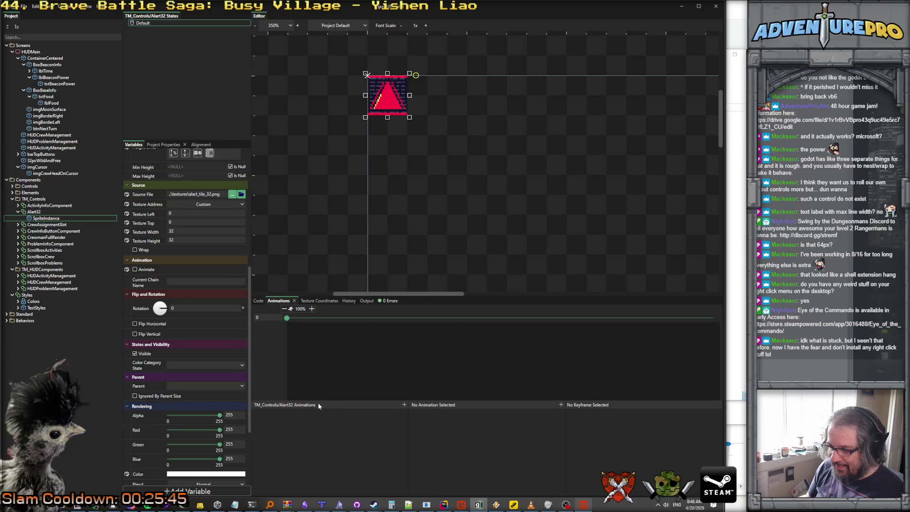
Create a looping animation named idle, then show the Texture Coordinates tab.
click(404, 406)
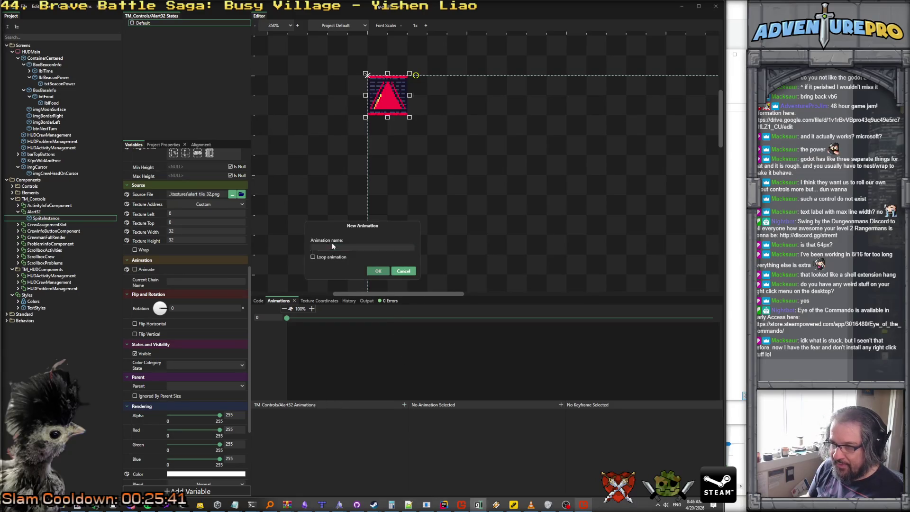
text(idle)
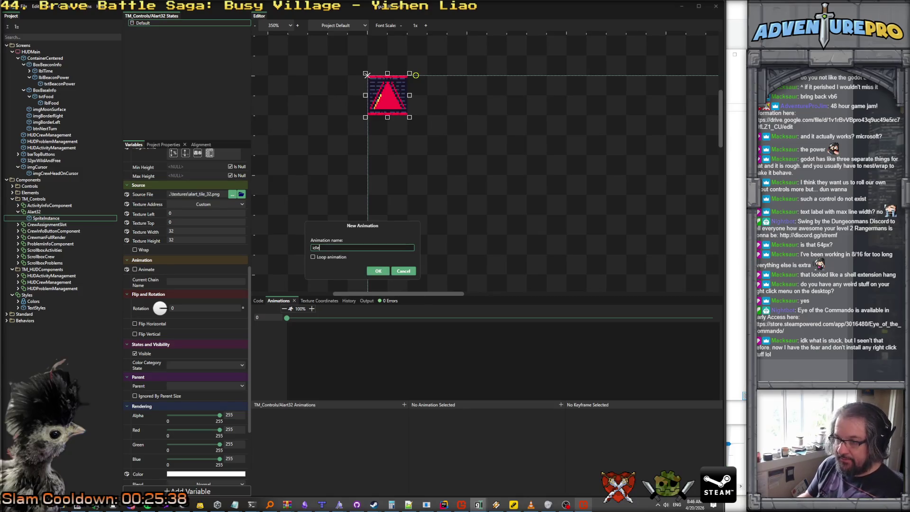
click(313, 257)
click(378, 271)
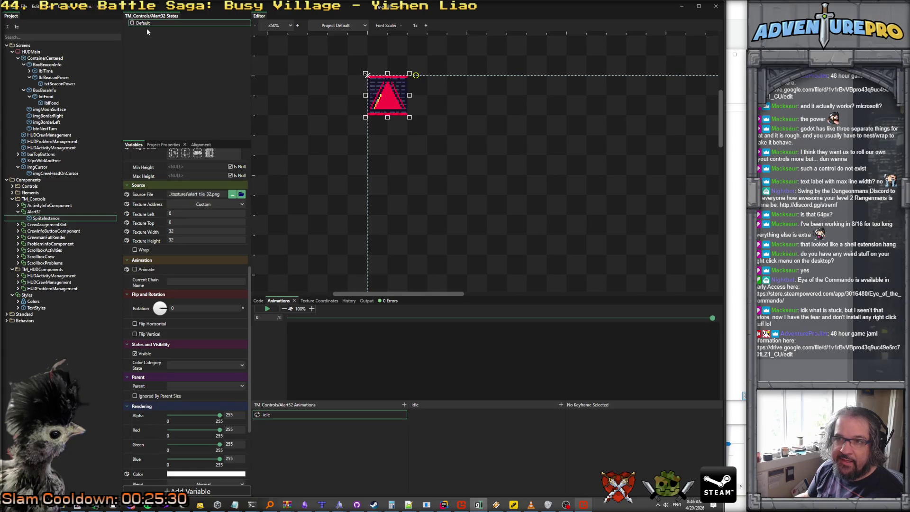
click(324, 301)
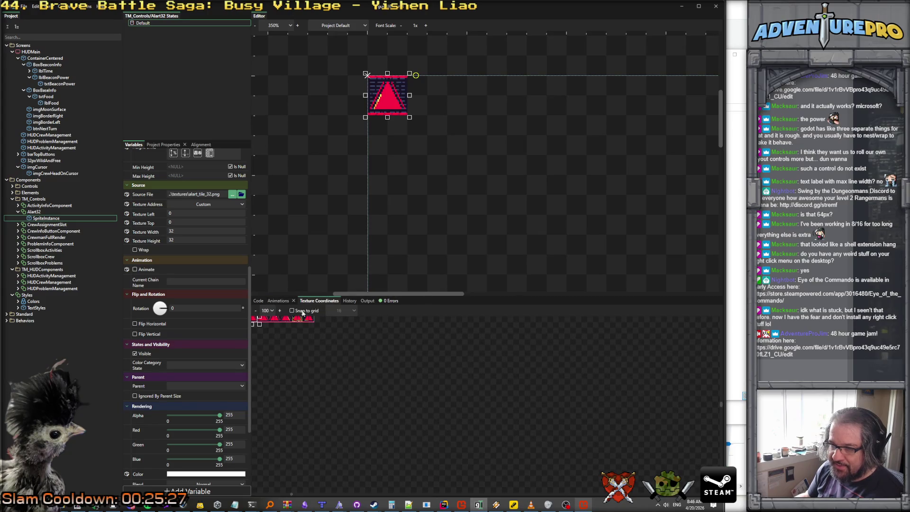
Return to the Animations tab, turn on the sprite's Animate option and select SpriteInstance.
click(279, 301)
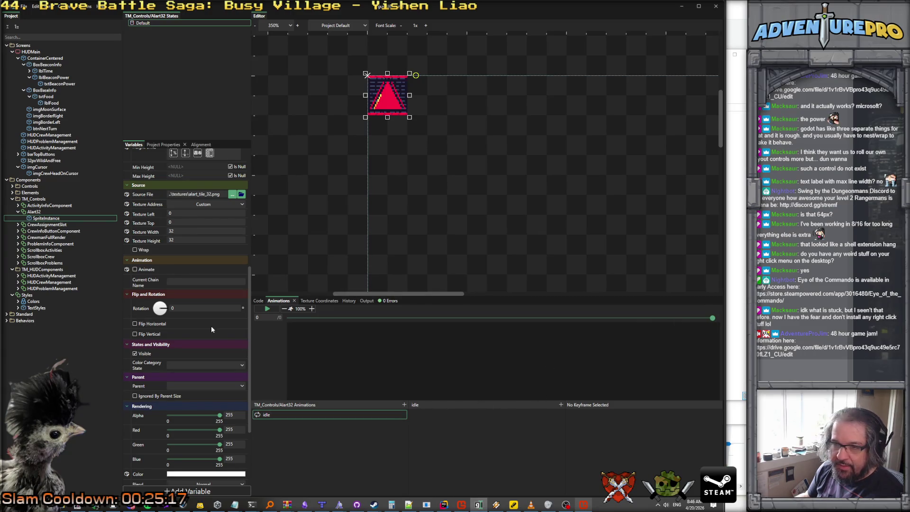
right_click(158, 59)
click(140, 24)
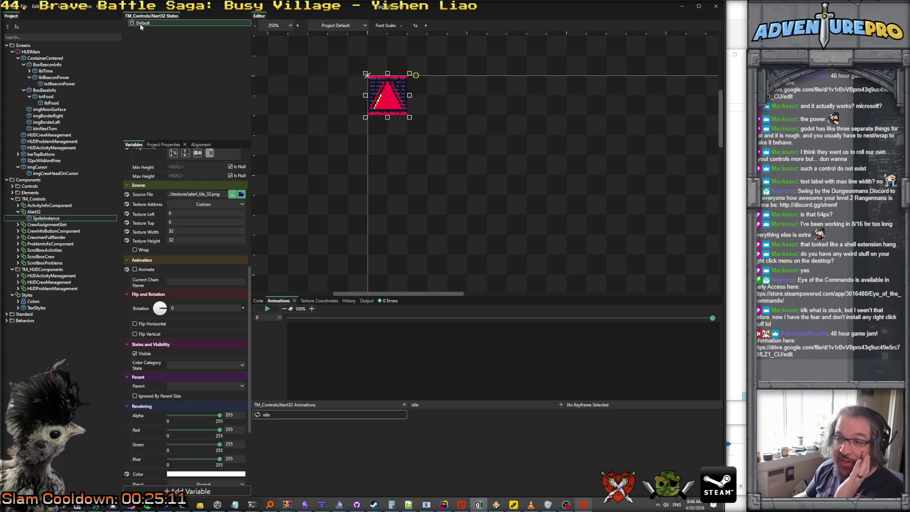
click(135, 270)
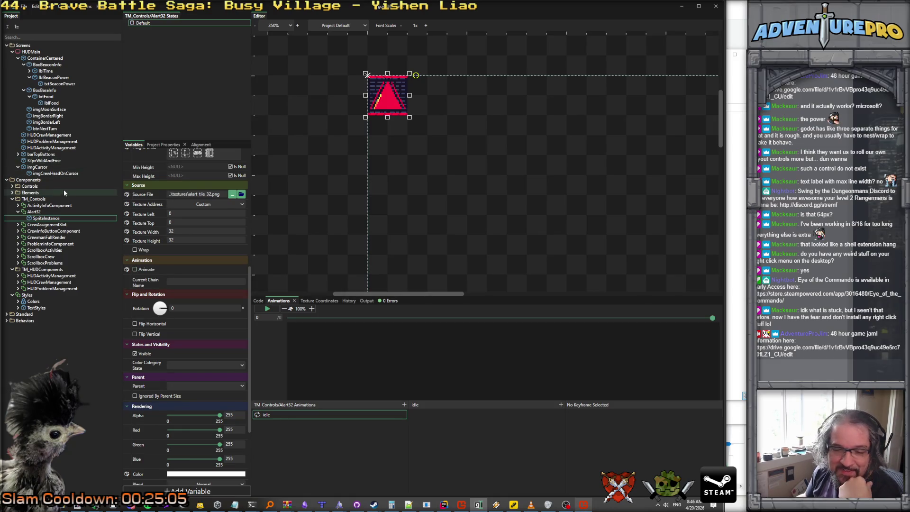
click(38, 219)
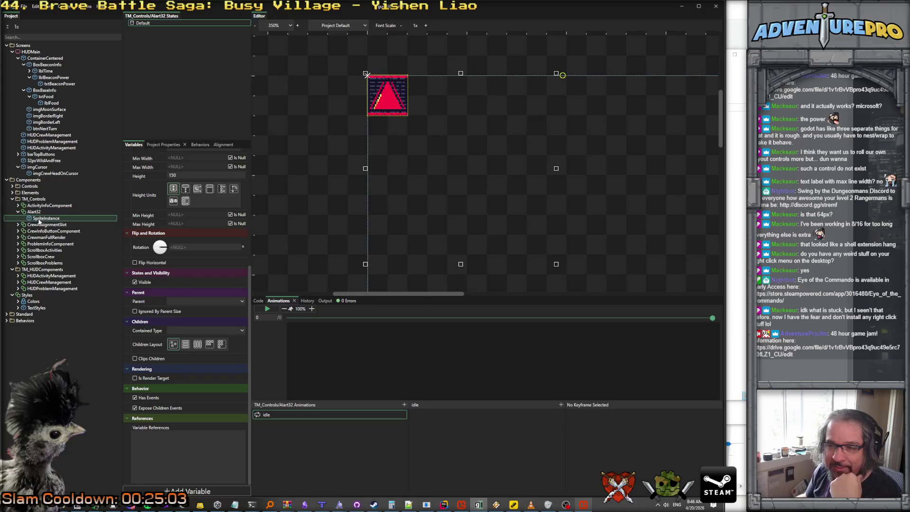
Add a new state category named idle to Alart32.
right_click(136, 24)
click(150, 28)
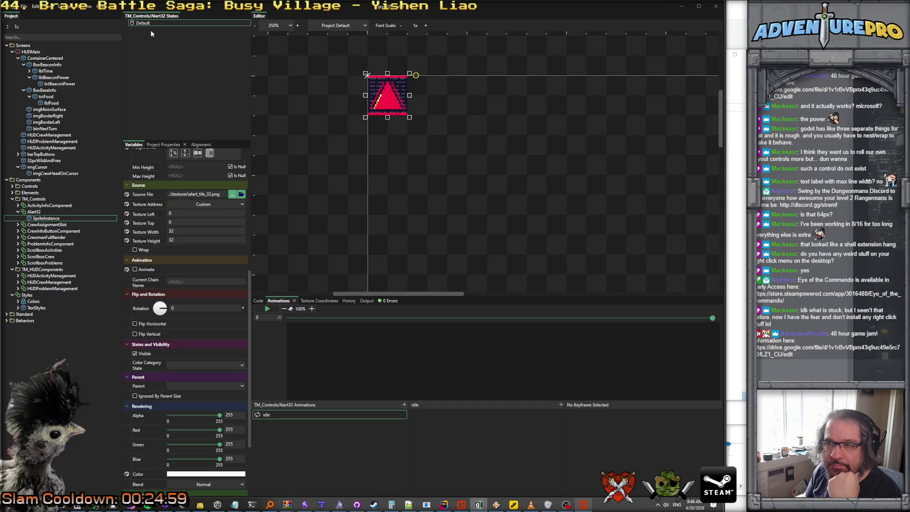
text(idle)
key(Return)
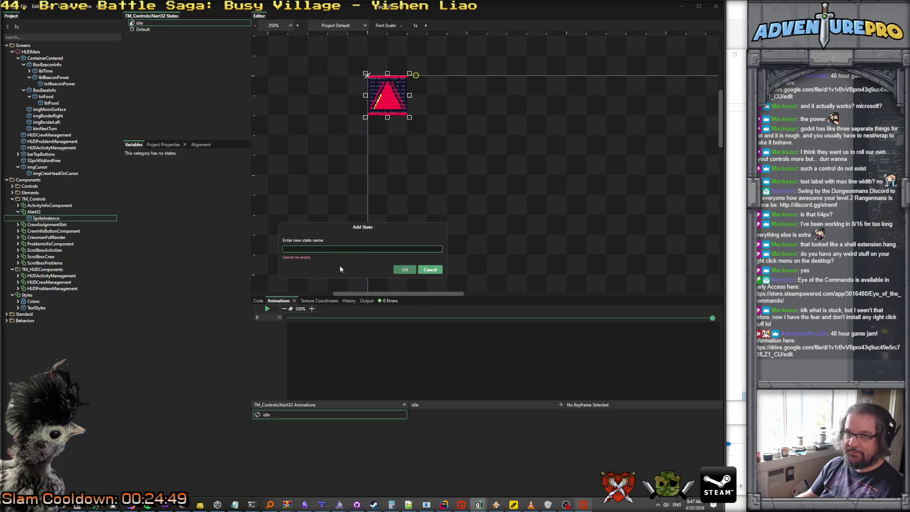
Add a state named frame_0 under the idle category.
text(frame_0)
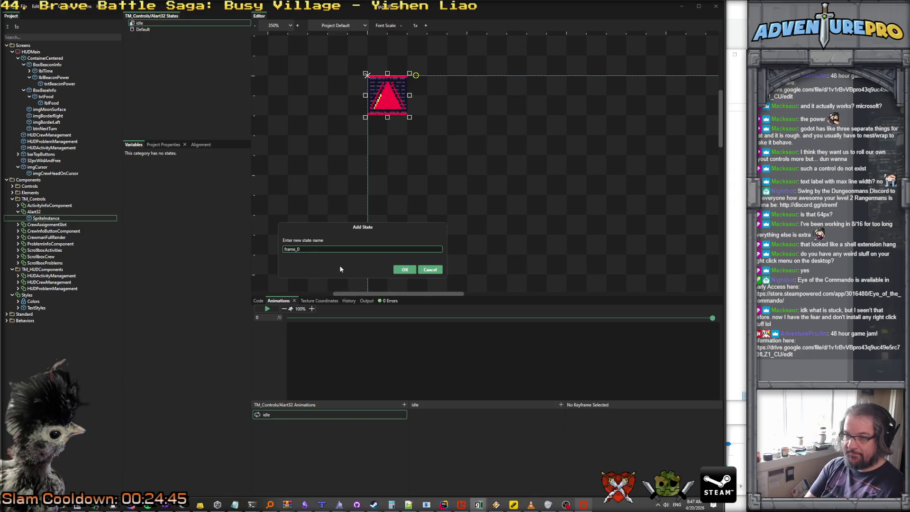
key(Return)
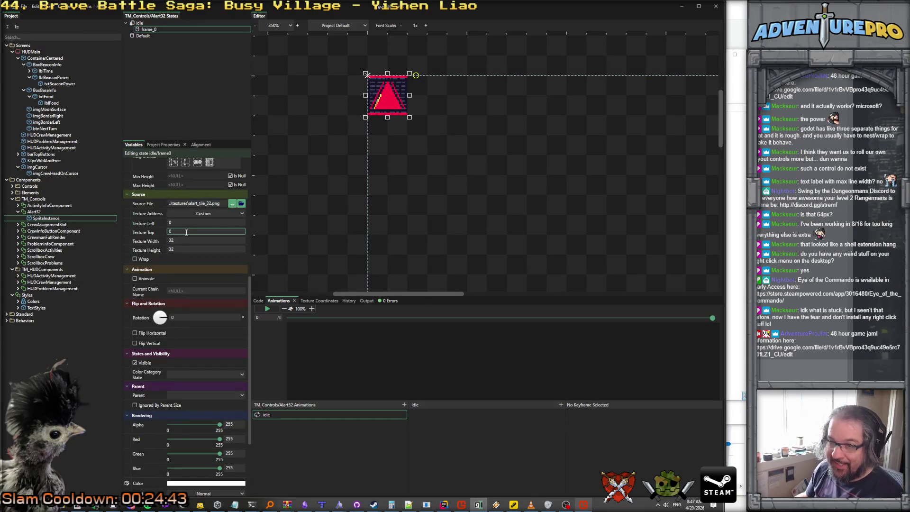
scroll(186, 232, up, 3)
Duplicate frame_0 into frame_1 with Texture Left 32, then duplicate frame_1 as frame_2.
right_click(150, 30)
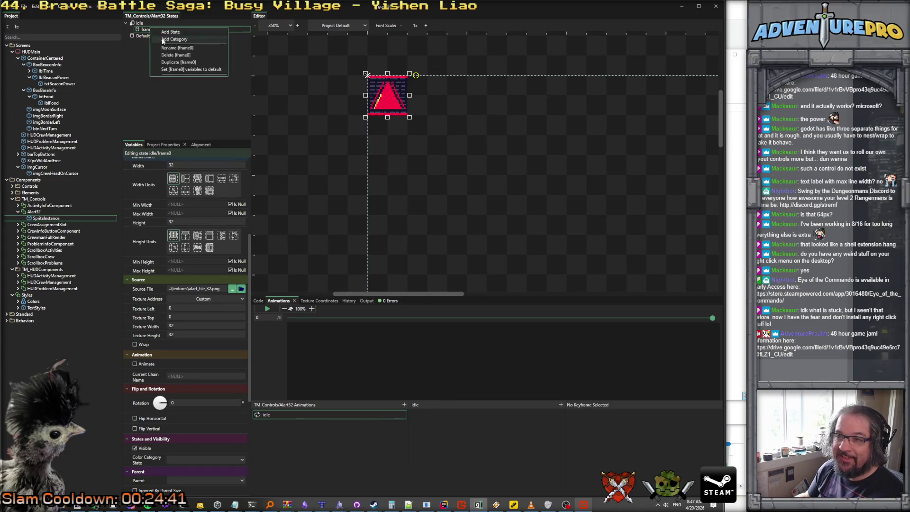
click(185, 64)
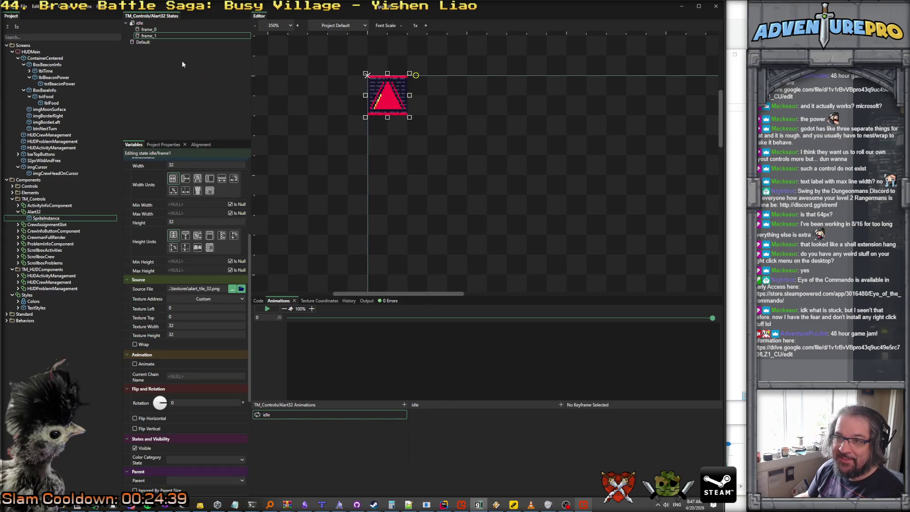
click(185, 308)
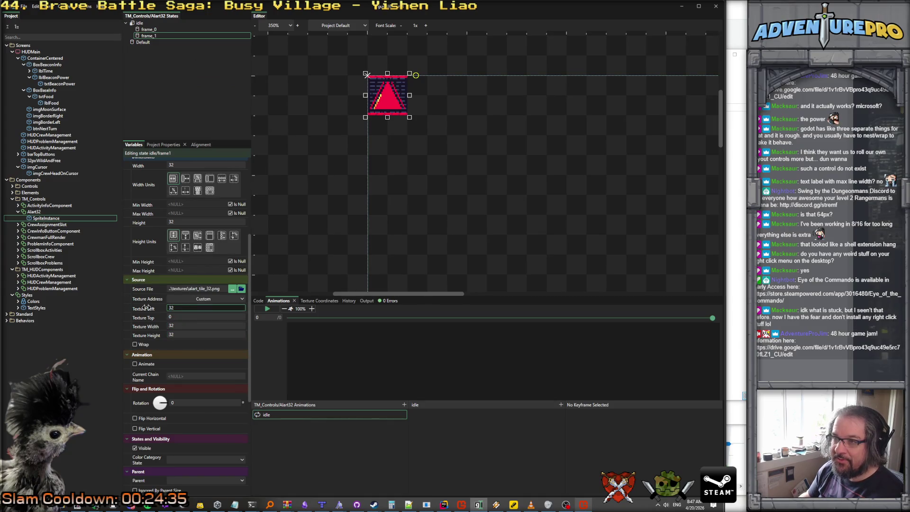
key(Return)
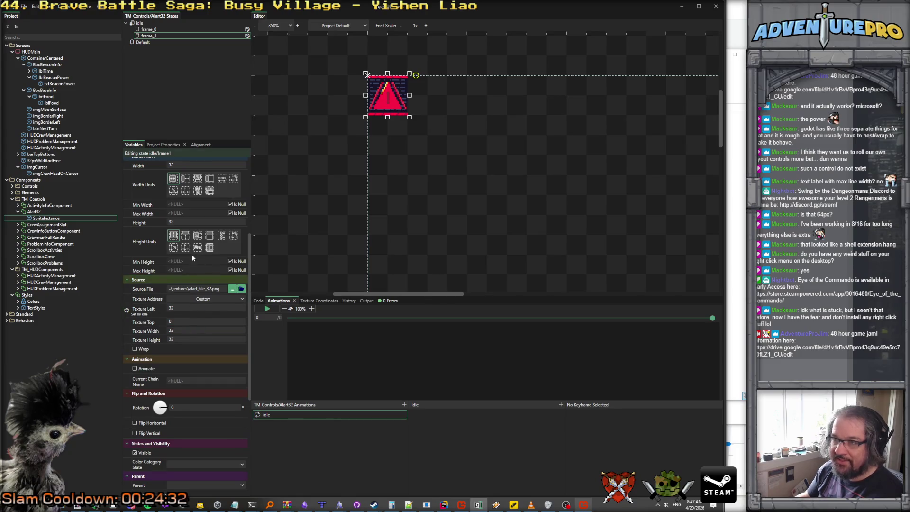
right_click(149, 35)
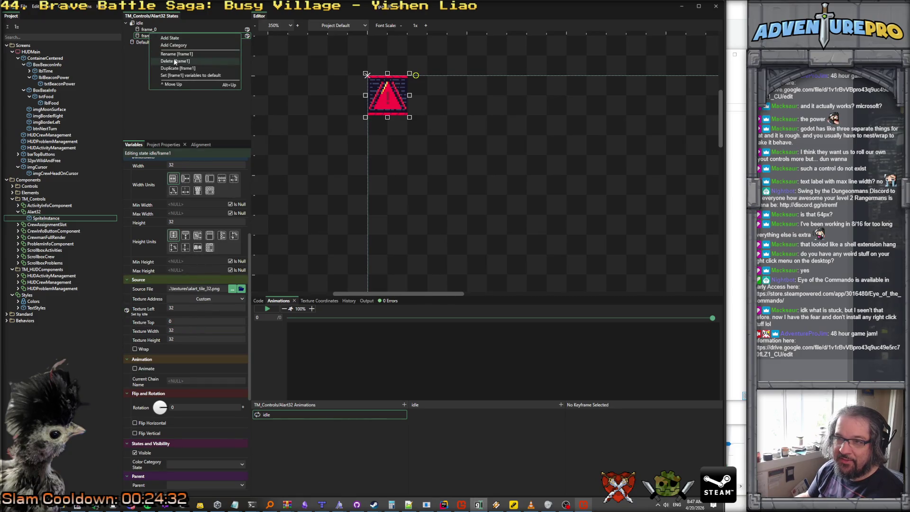
click(178, 68)
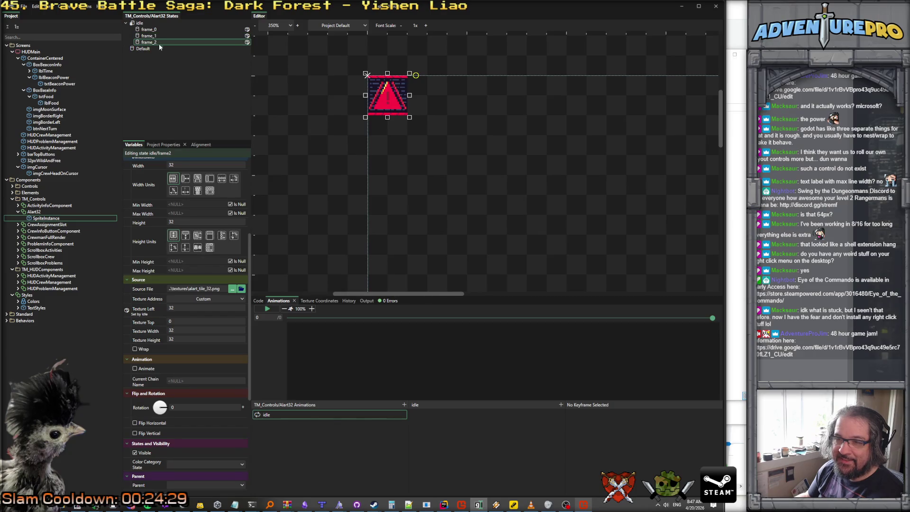
Set frame_2's Texture Left to 64, then duplicate it into frame_3 with Texture Left 96.
double_click(181, 307)
text(64)
key(Return)
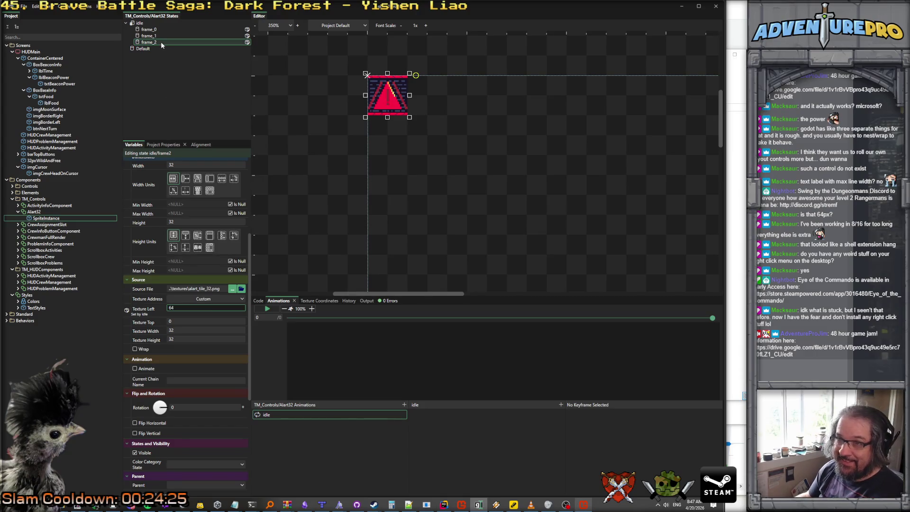
right_click(161, 41)
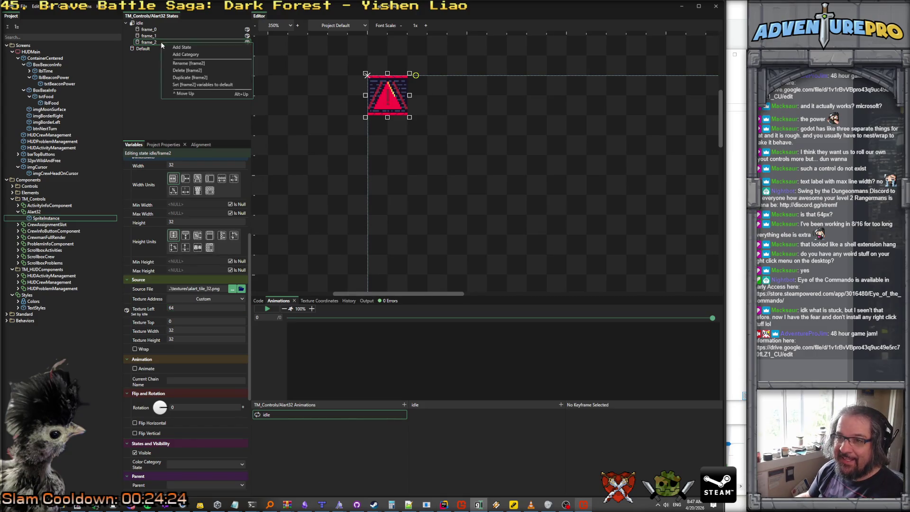
click(188, 78)
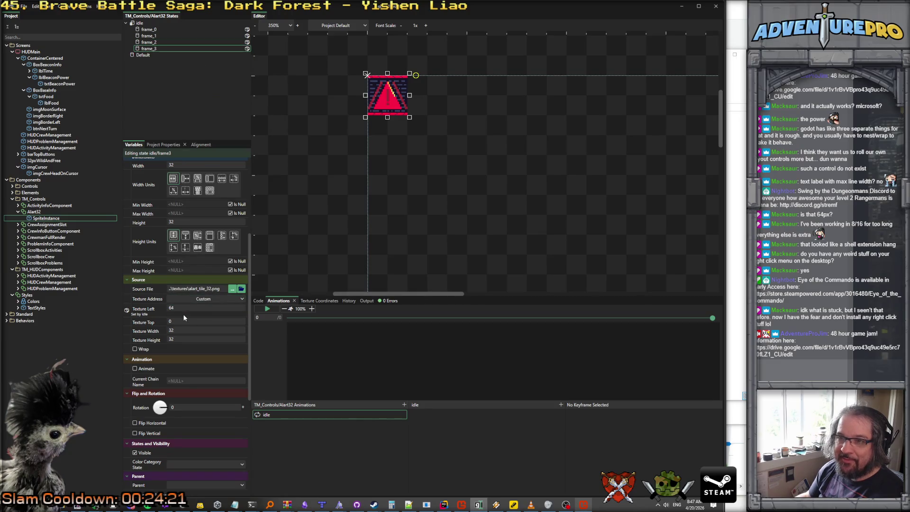
click(183, 309)
text(9)
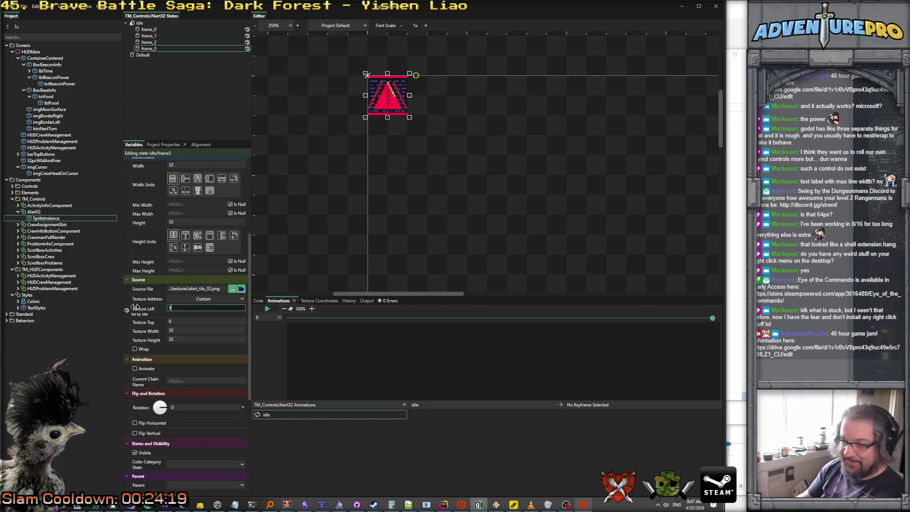
text(6)
Duplicate into frame_4 and frame_5, setting their Texture Left to 128 and 160.
right_click(158, 49)
click(187, 82)
click(149, 308)
text(128)
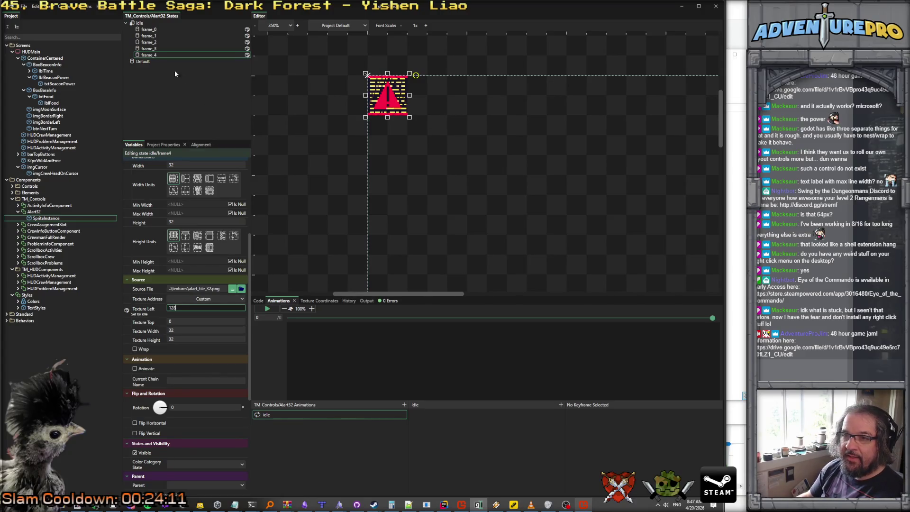
right_click(157, 55)
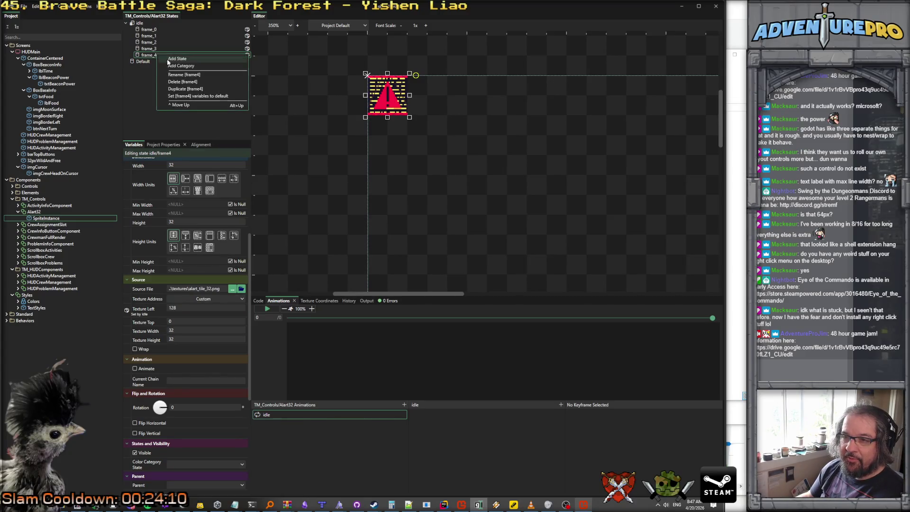
click(187, 89)
click(184, 309)
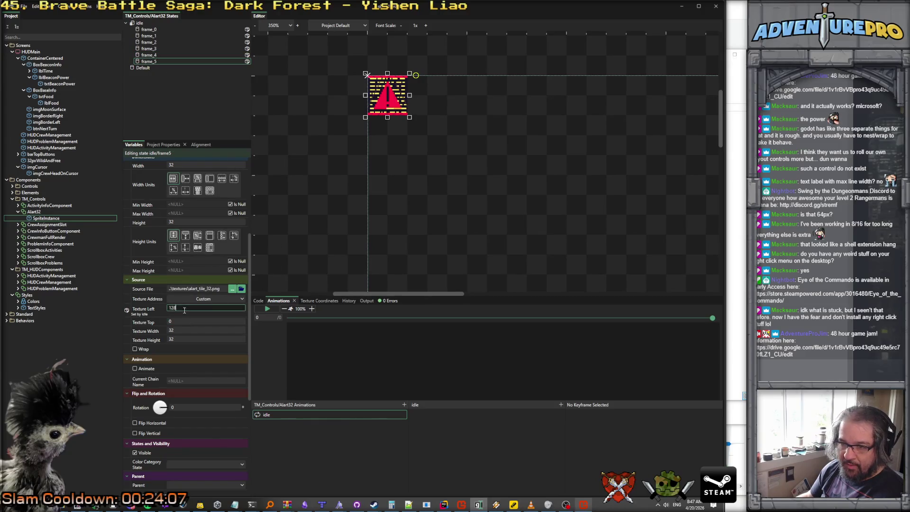
text(1)
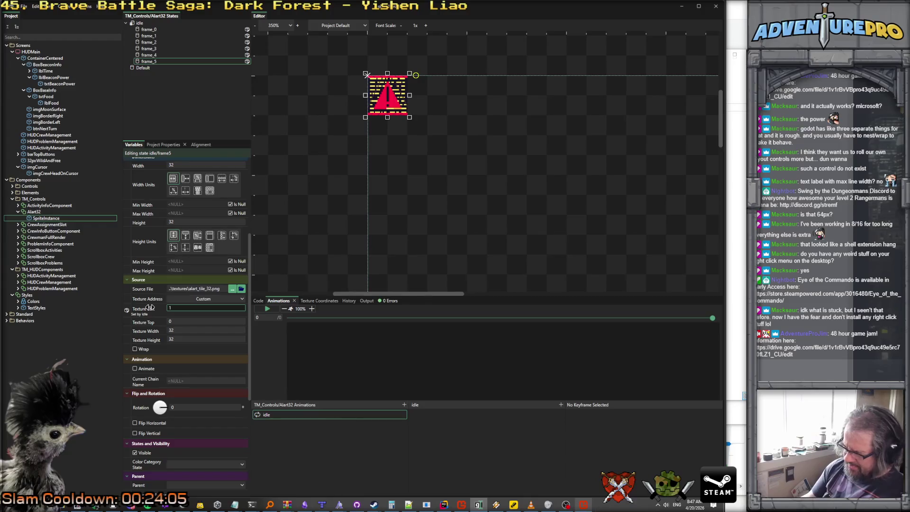
text(60)
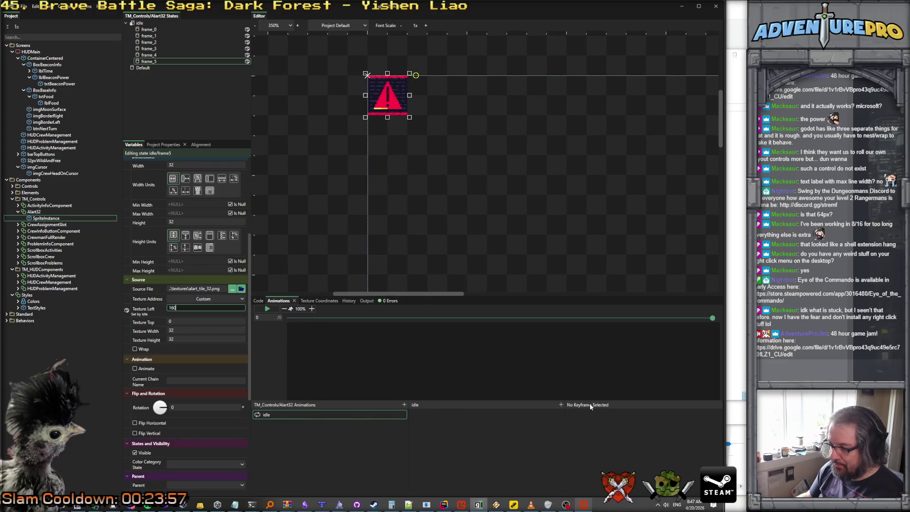
click(561, 403)
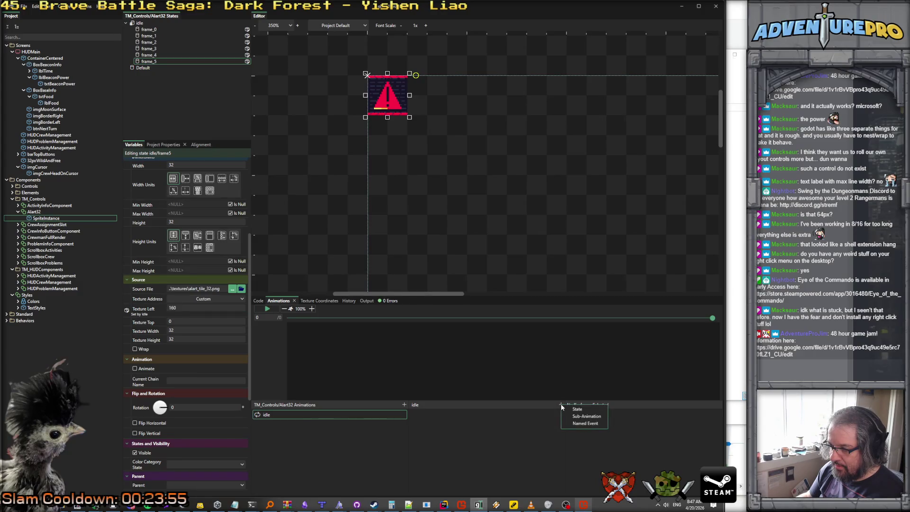
click(648, 413)
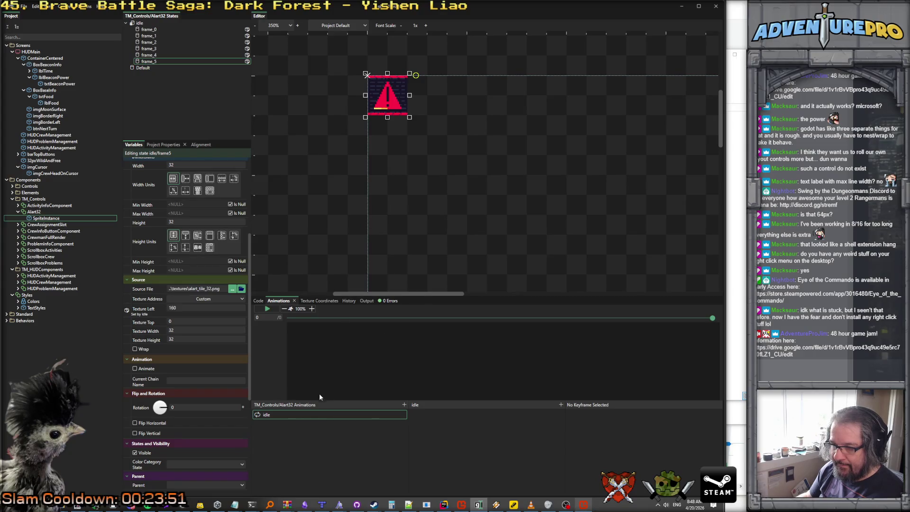
right_click(288, 415)
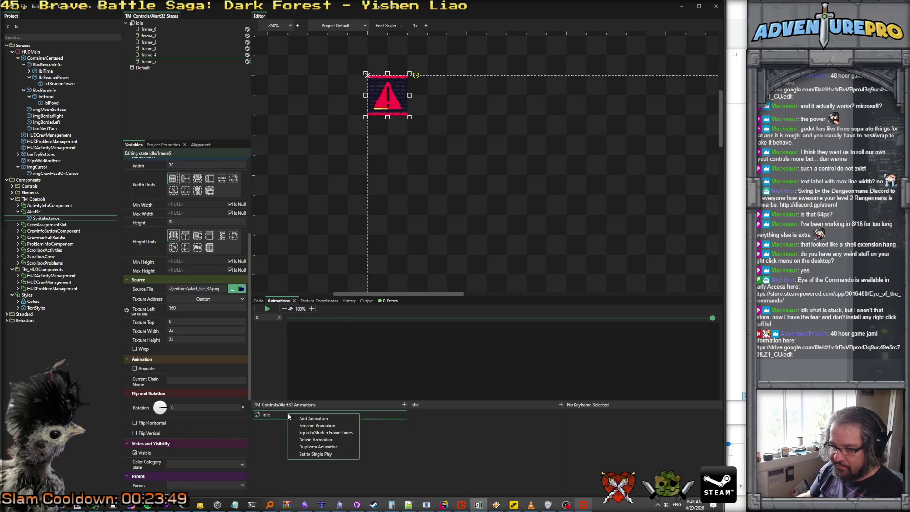
click(359, 371)
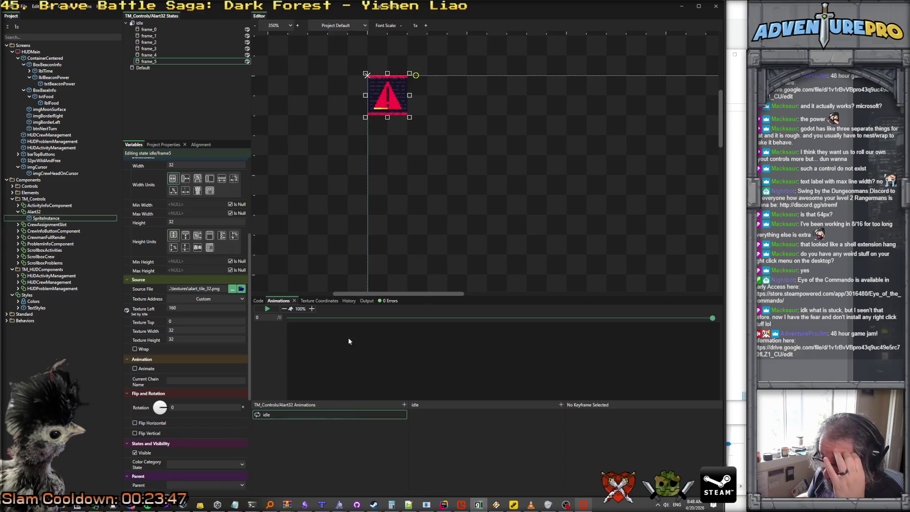
click(286, 308)
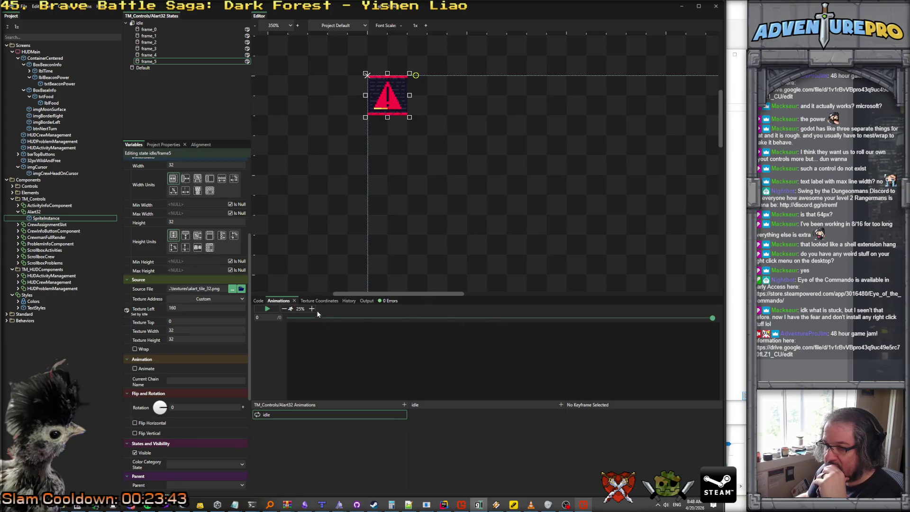
click(311, 308)
click(256, 318)
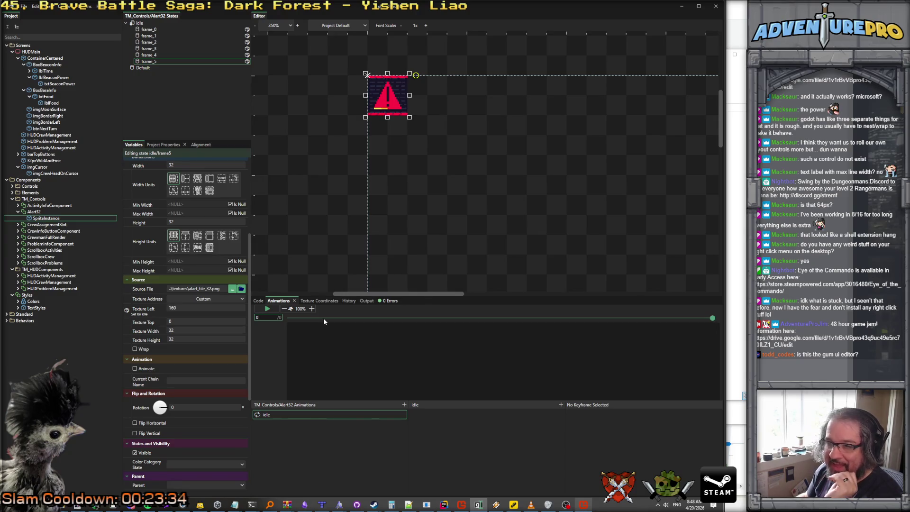
click(143, 23)
click(37, 216)
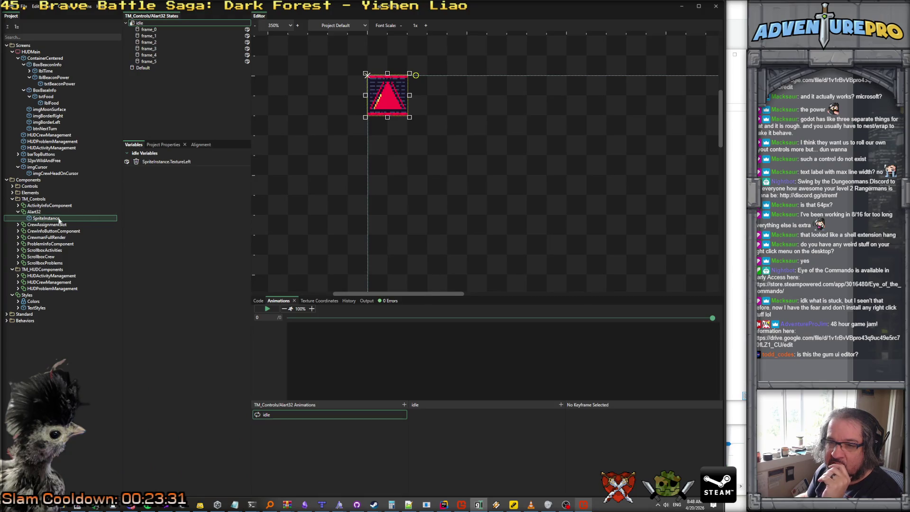
click(38, 211)
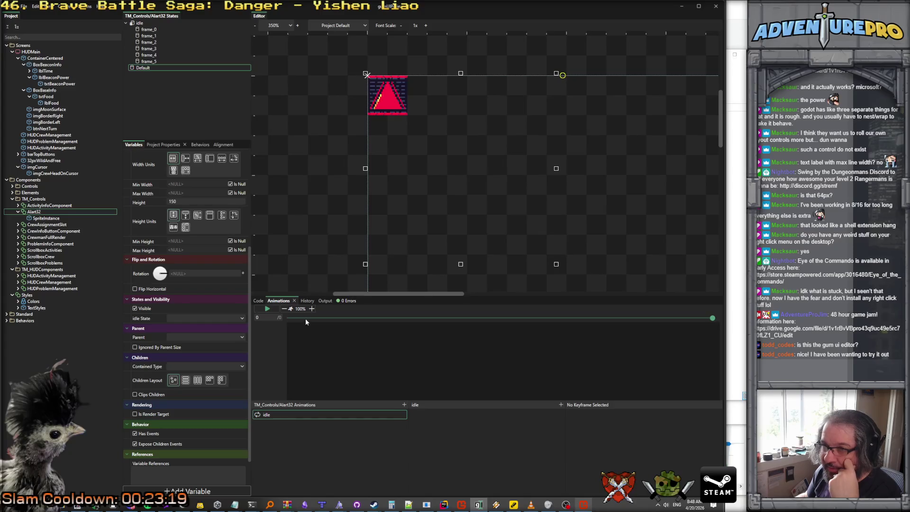
click(138, 24)
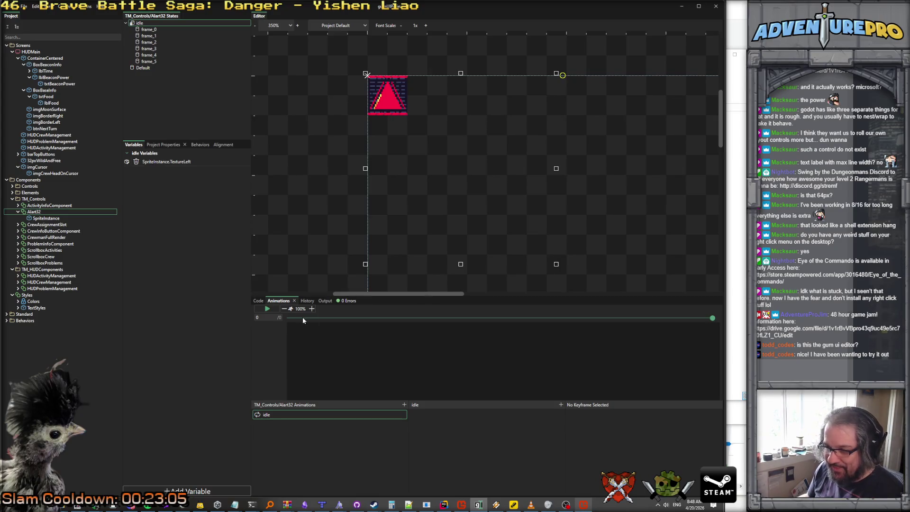
right_click(315, 414)
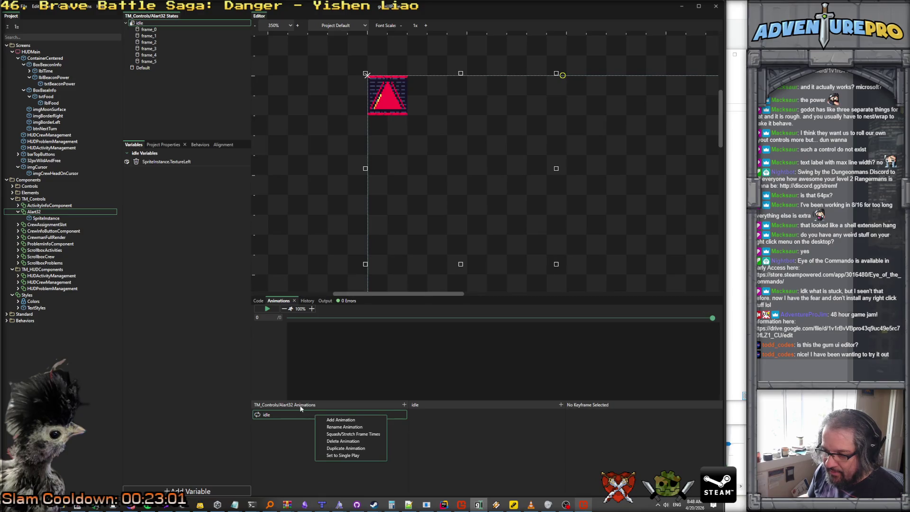
After browsing the Edit and Content menus, drag the Animations splitter upward and select frame_0.
click(301, 407)
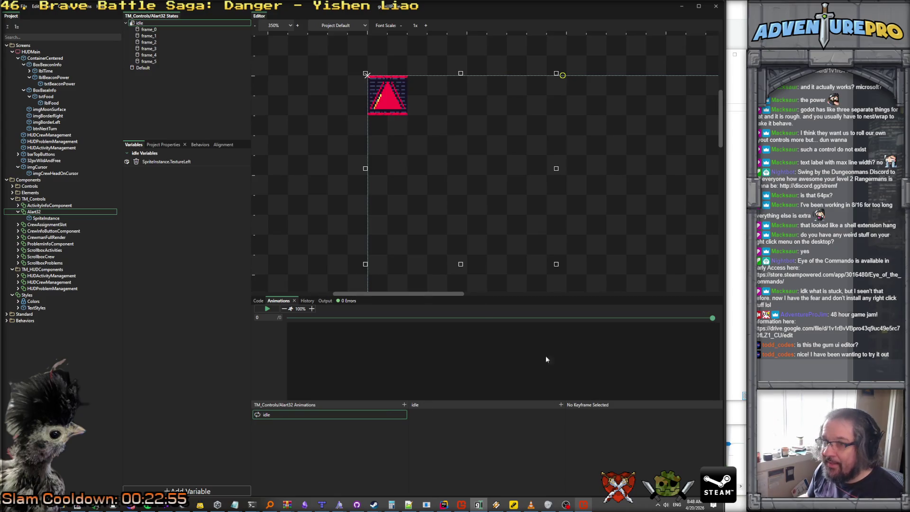
click(50, 7)
mouse_move(37, 7)
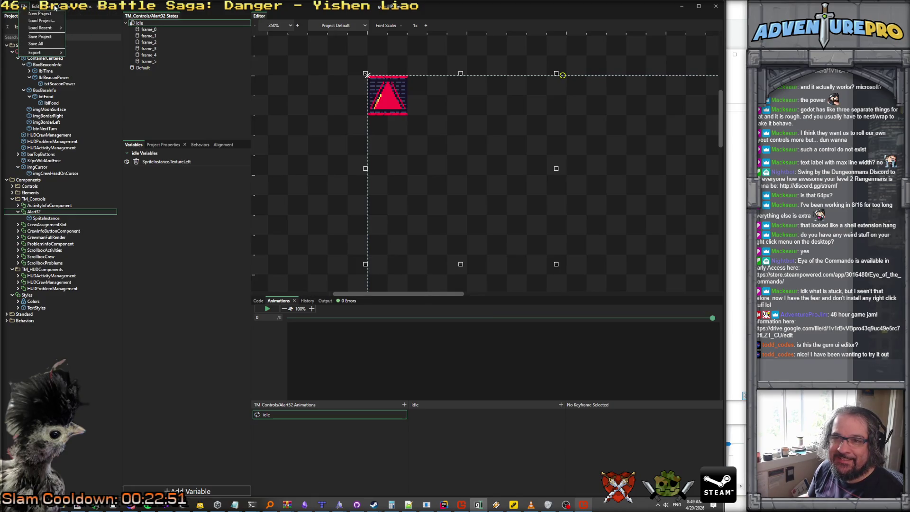
key(Escape)
click(70, 8)
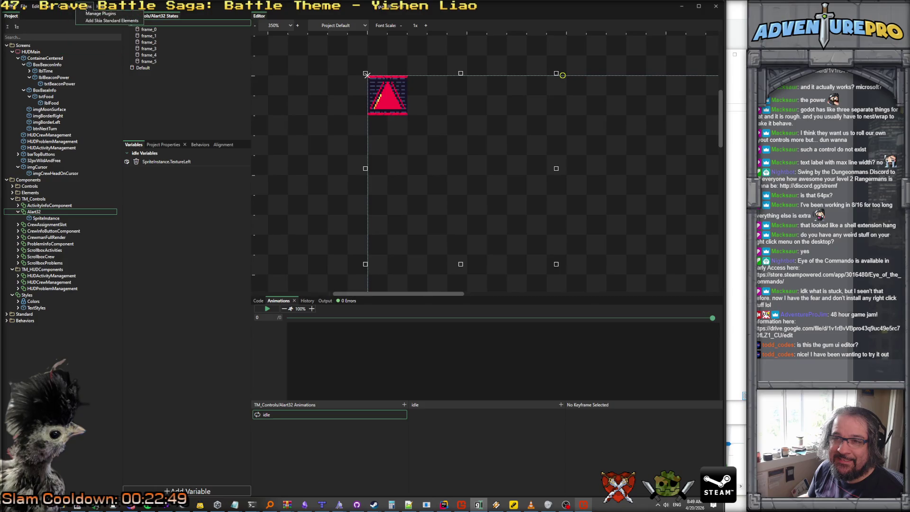
mouse_move(50, 7)
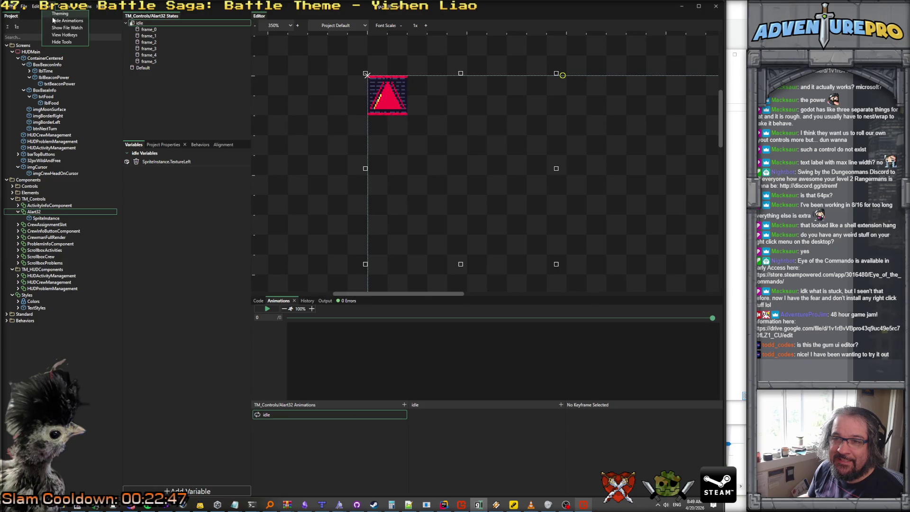
click(363, 357)
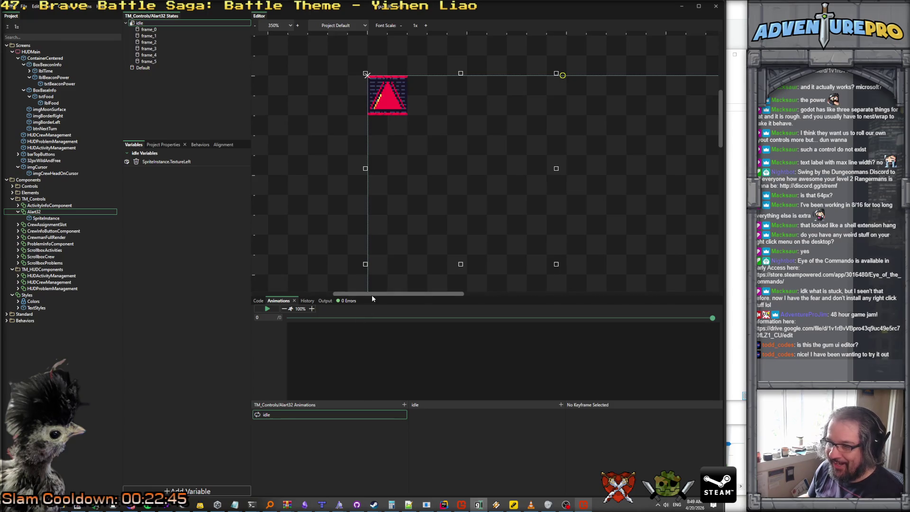
drag(370, 298, 373, 264)
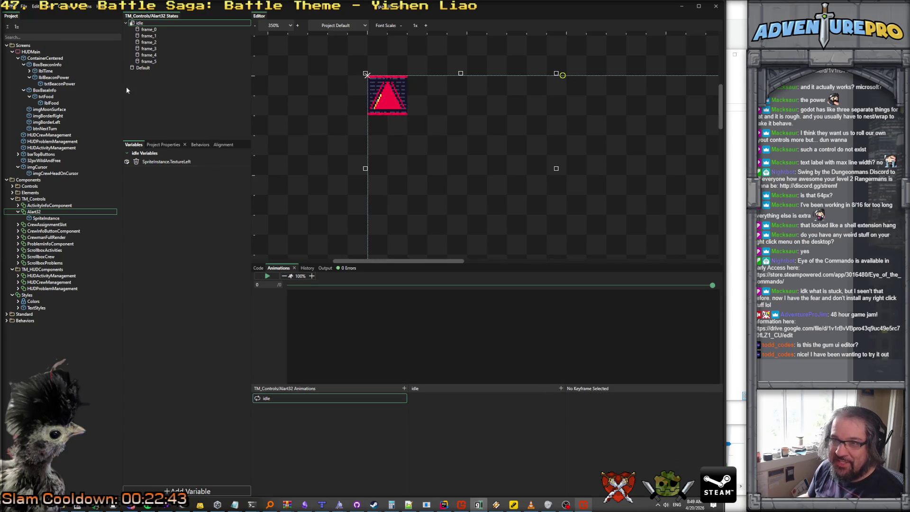
click(148, 29)
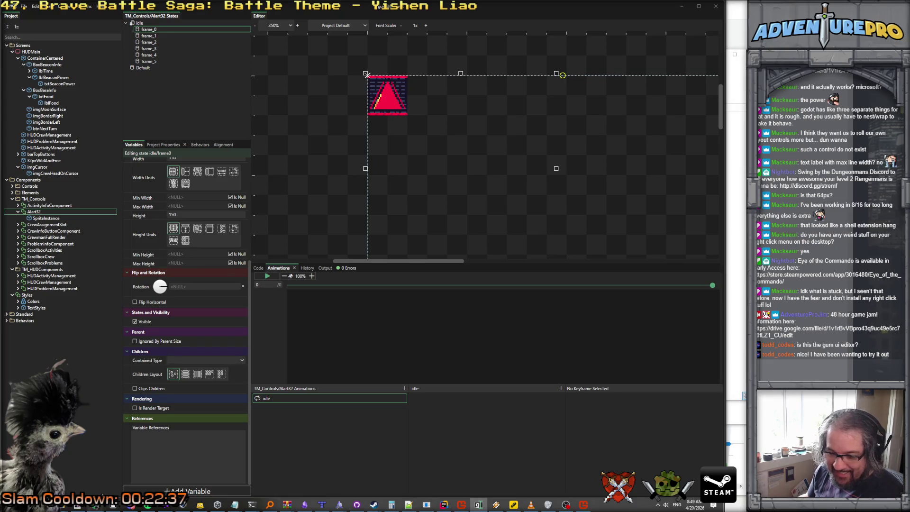
Search the Gum docs in Chrome for animation and open '3 - Playing Animations inside other Animations'.
mouse_move(183, 503)
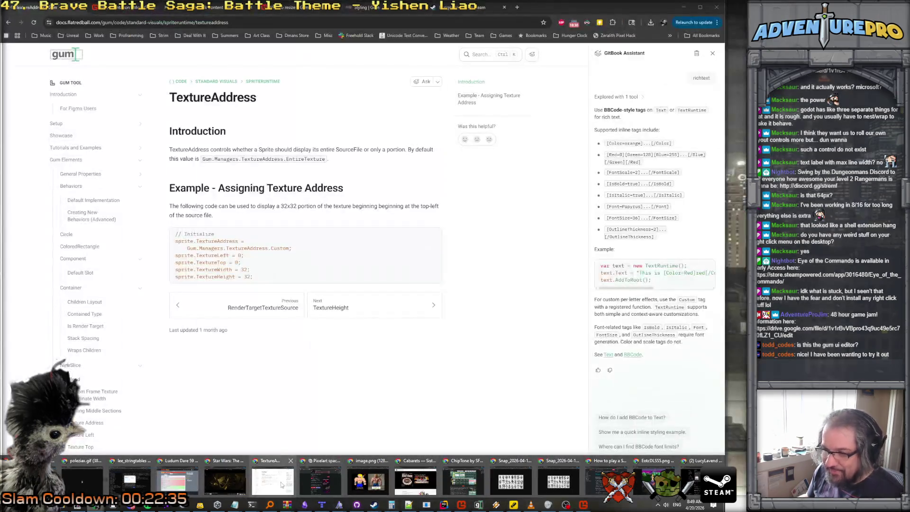
click(273, 481)
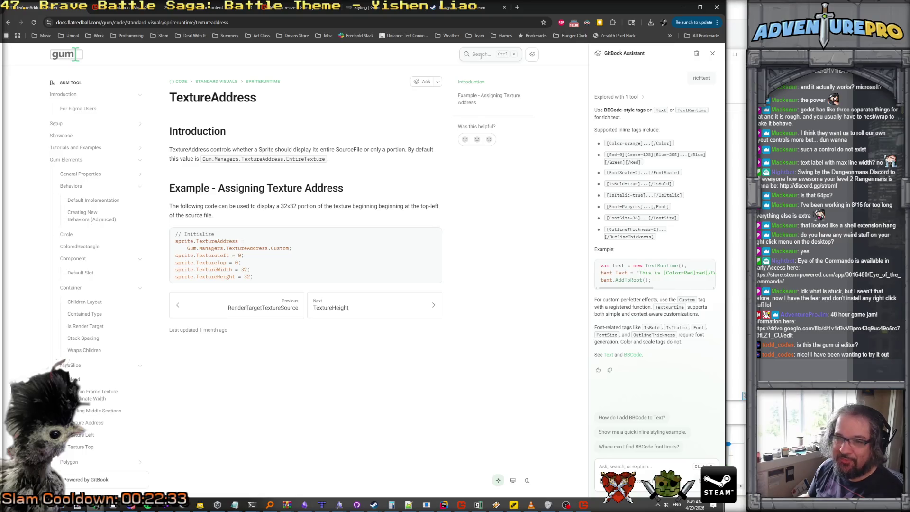
click(481, 56)
text(animation)
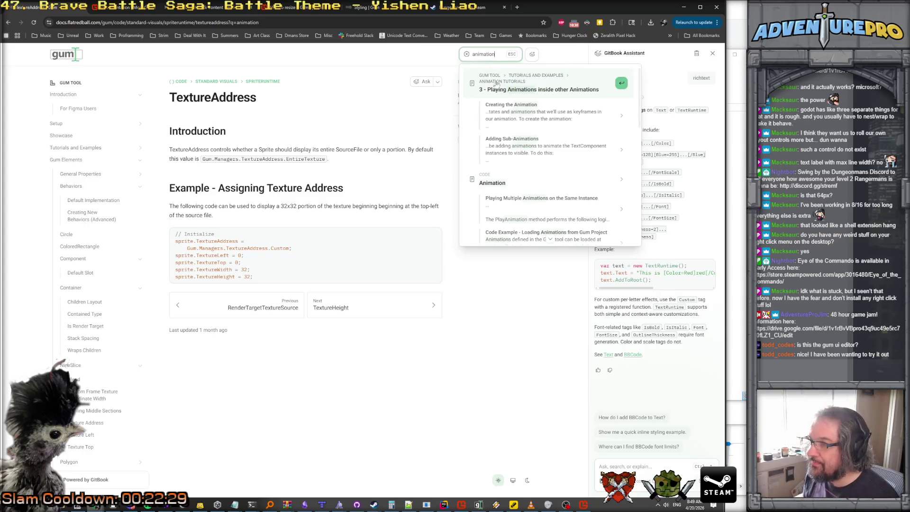
click(508, 109)
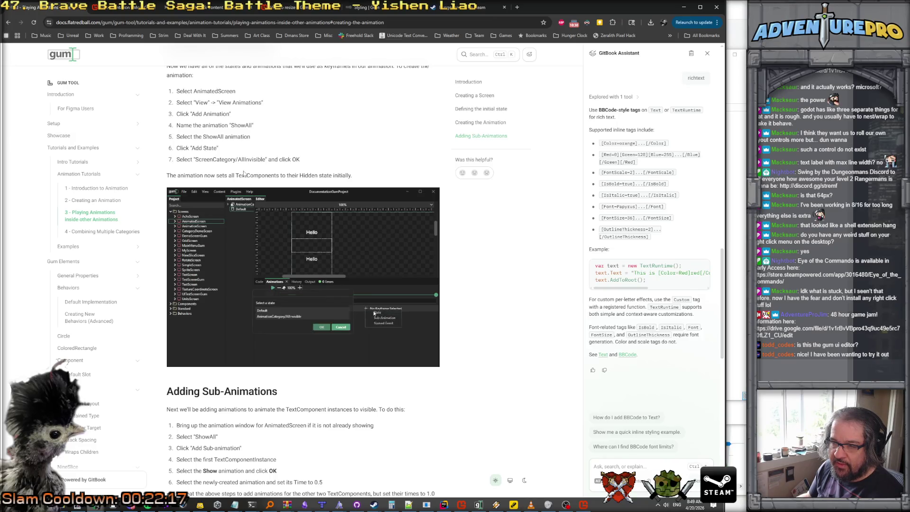
click(683, 7)
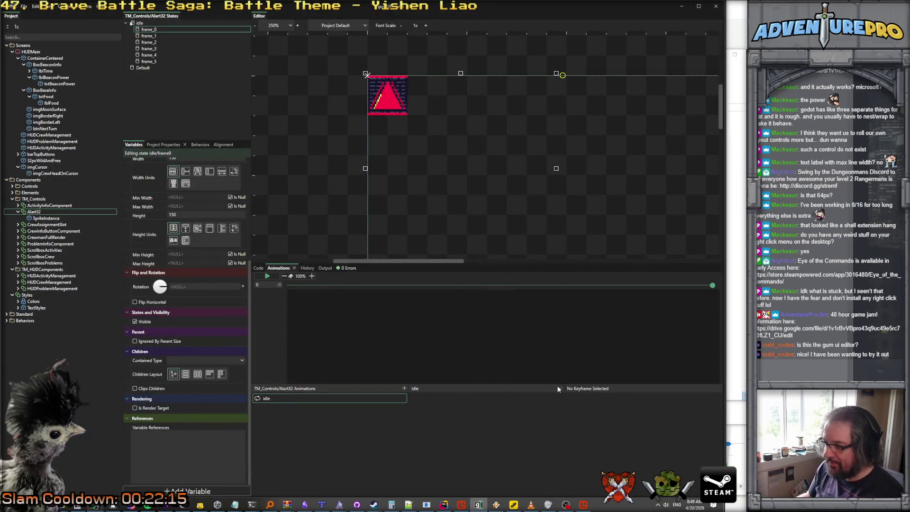
Add idle/frame_0, frame_1 and frame_2 as keyframes at 0, 1 and 2 seconds.
right_click(561, 386)
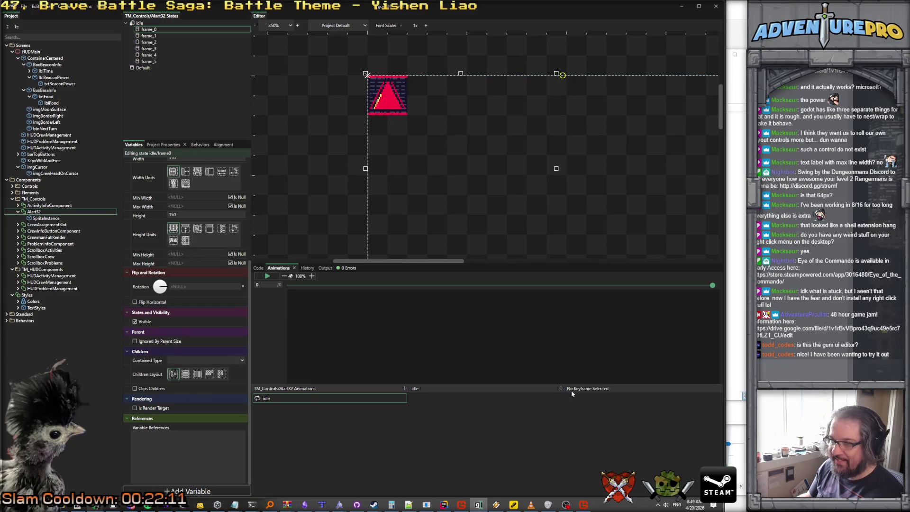
click(314, 237)
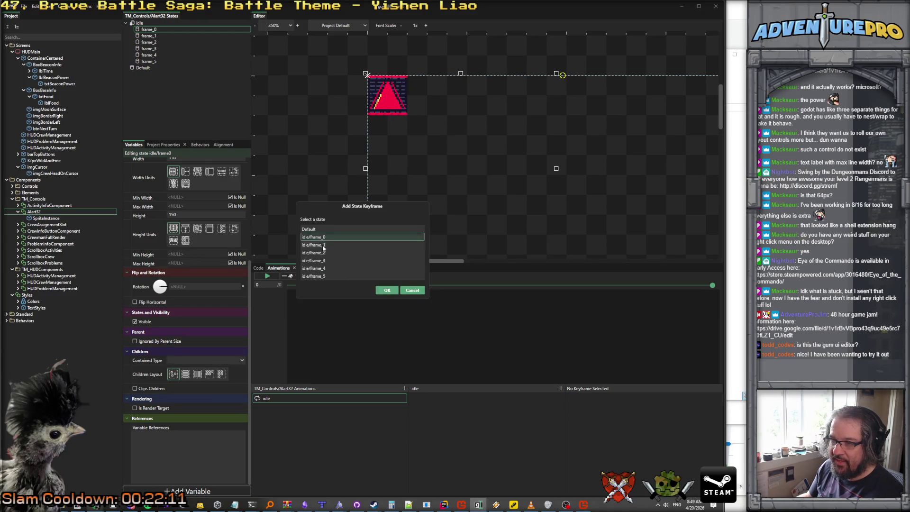
click(387, 290)
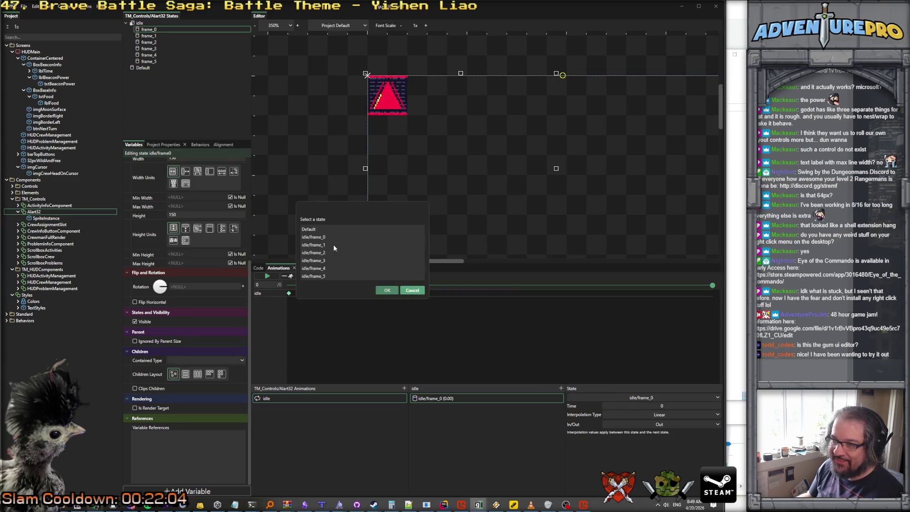
click(331, 244)
click(386, 288)
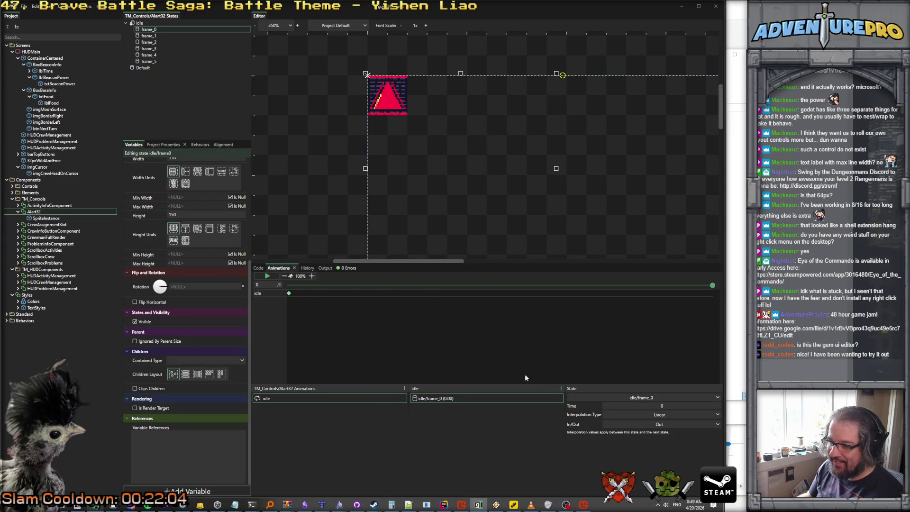
click(561, 388)
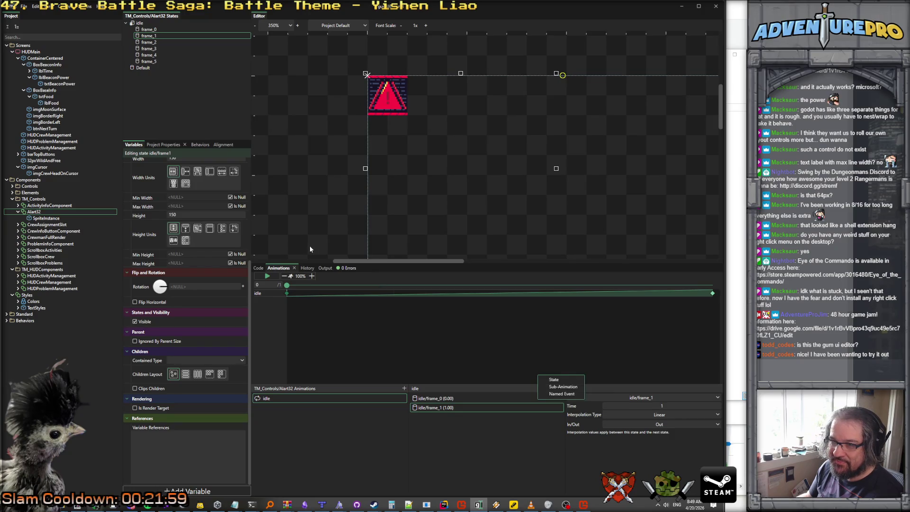
click(348, 264)
click(325, 253)
click(387, 291)
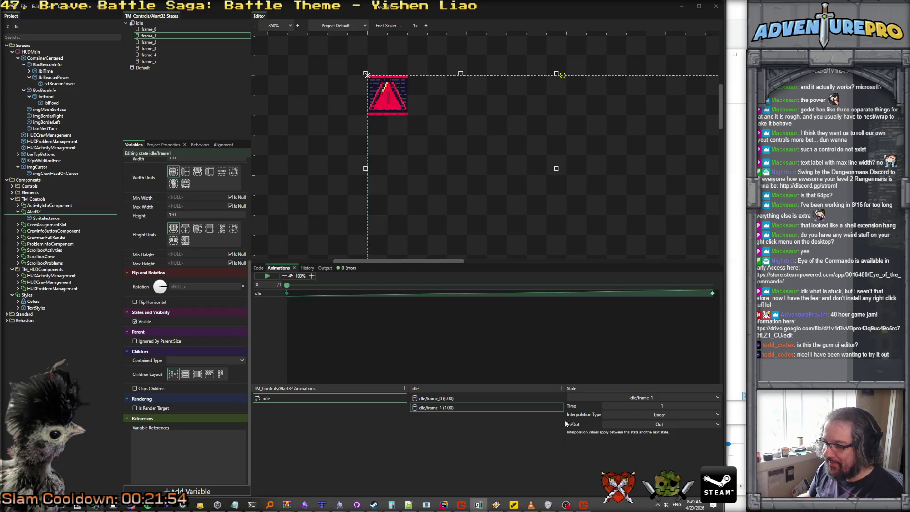
Add frame_3, frame_4 and frame_5 keyframes at 3–5 seconds and play the idle animation.
click(561, 389)
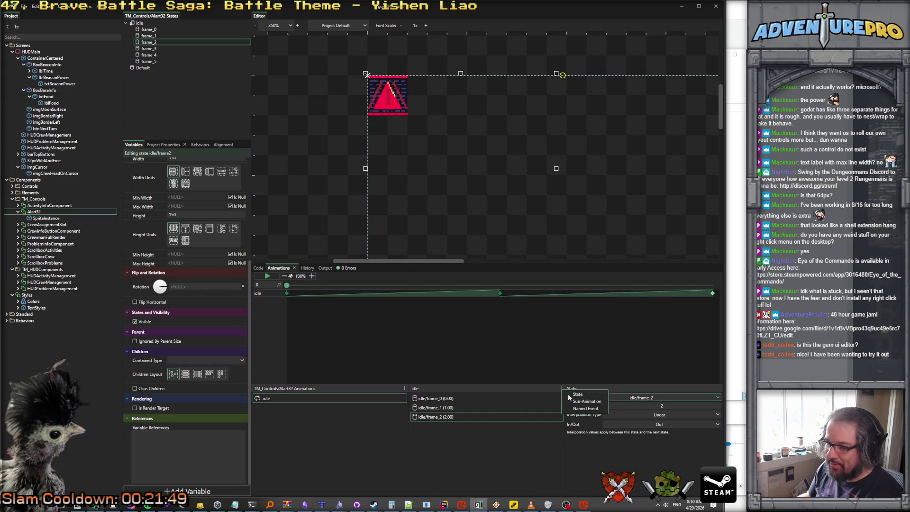
click(284, 291)
click(313, 263)
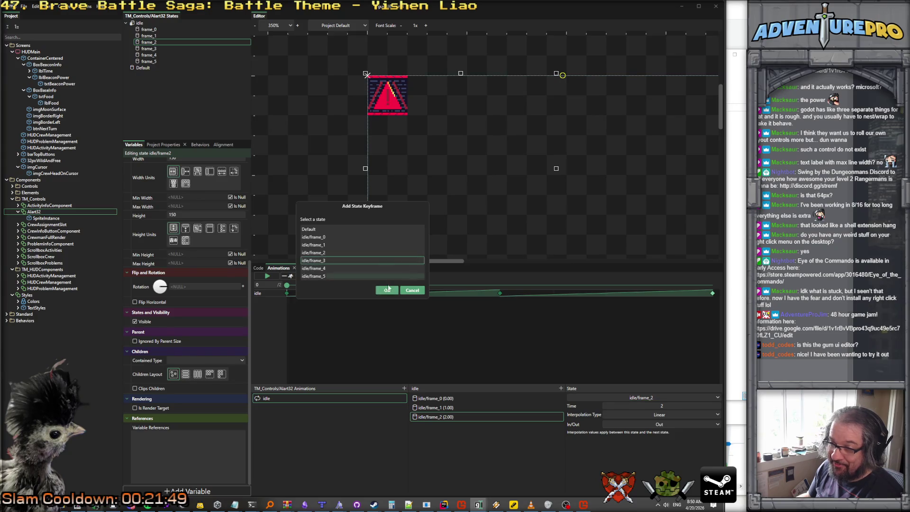
click(387, 288)
click(561, 389)
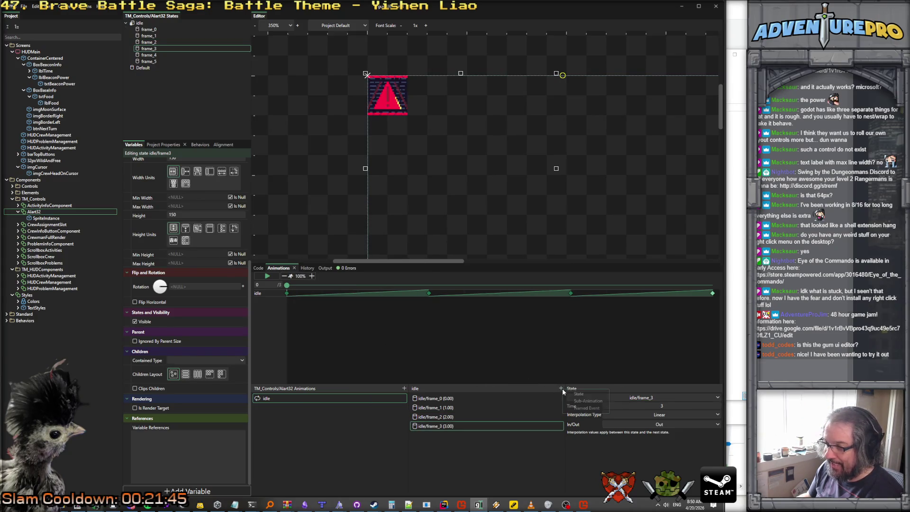
click(493, 357)
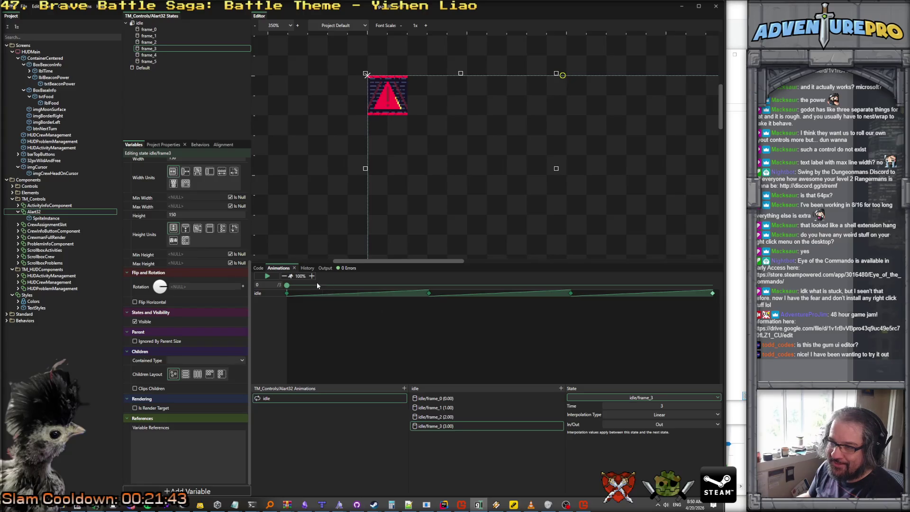
click(387, 290)
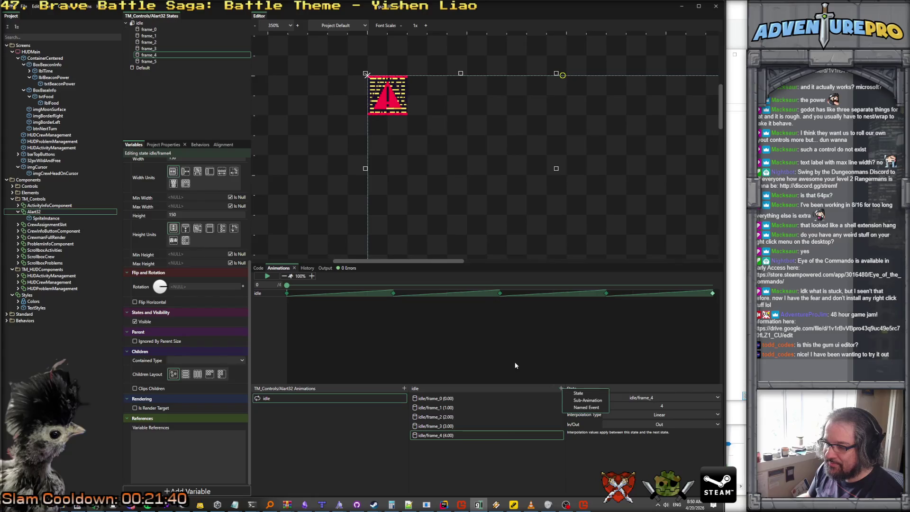
click(290, 277)
click(313, 276)
click(388, 291)
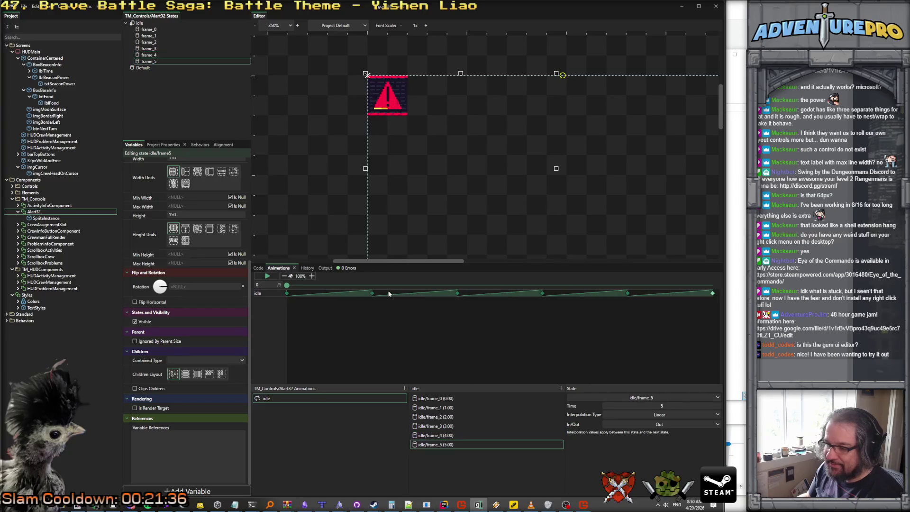
click(267, 277)
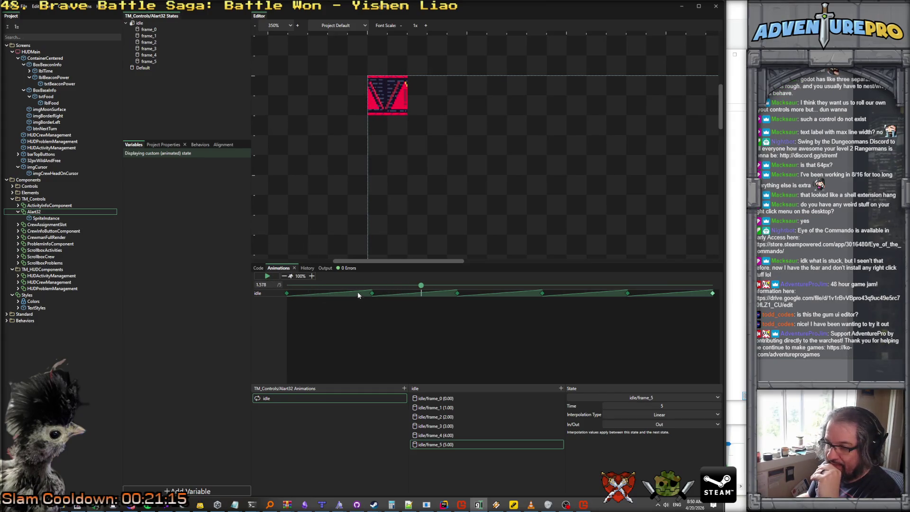
click(372, 293)
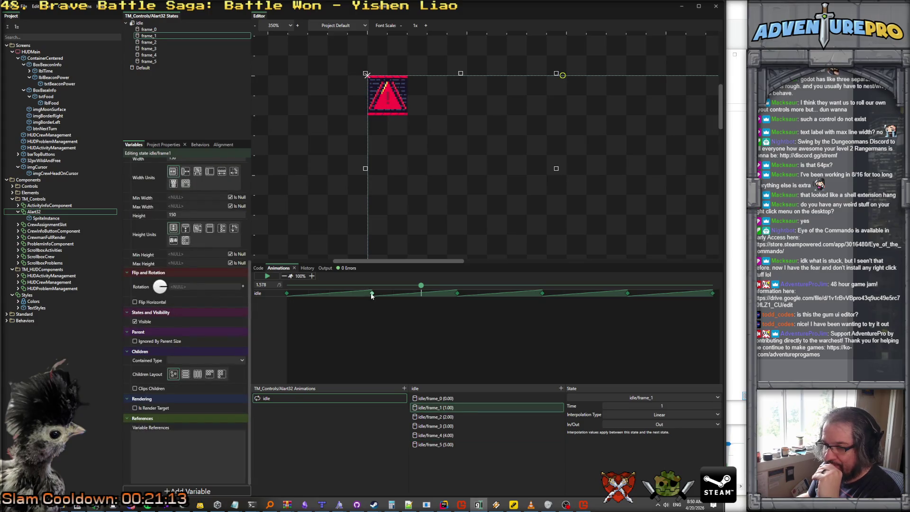
Switch the frame_1 and frame_0 keyframes from Linear to Instant interpolation, previewing the change.
click(616, 415)
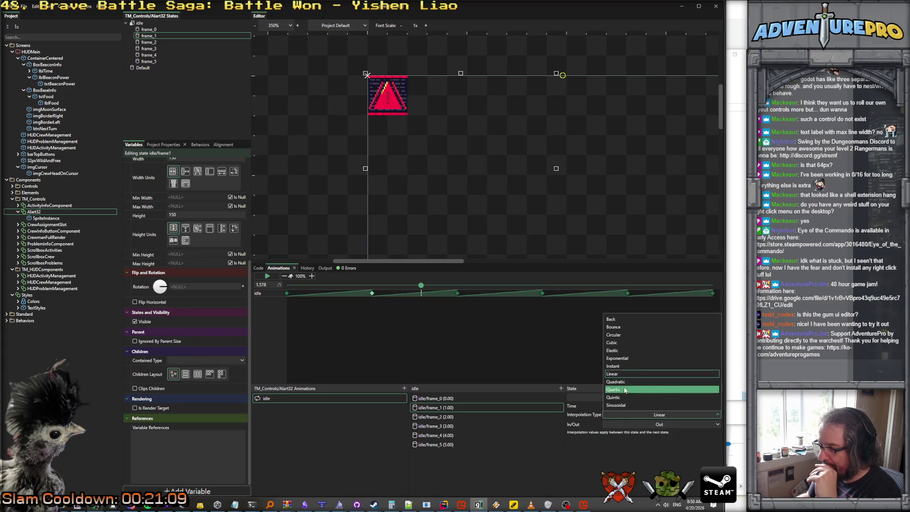
click(629, 366)
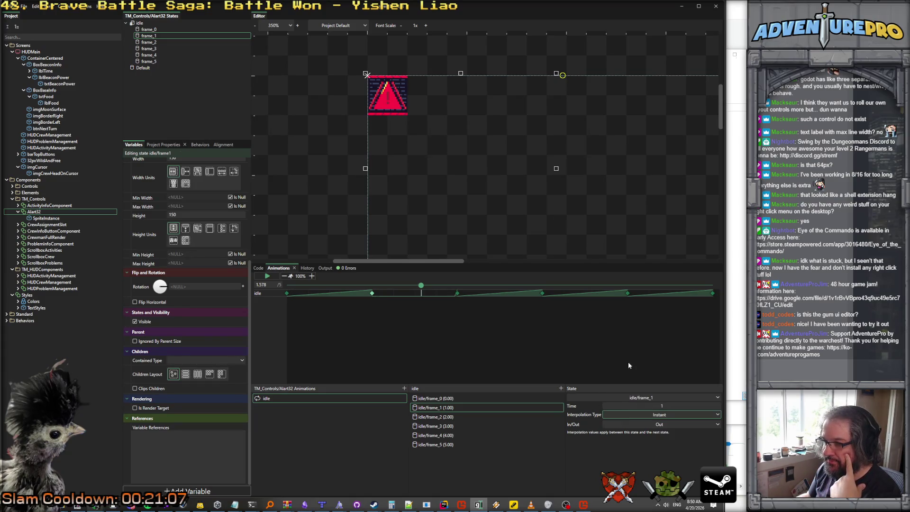
click(268, 275)
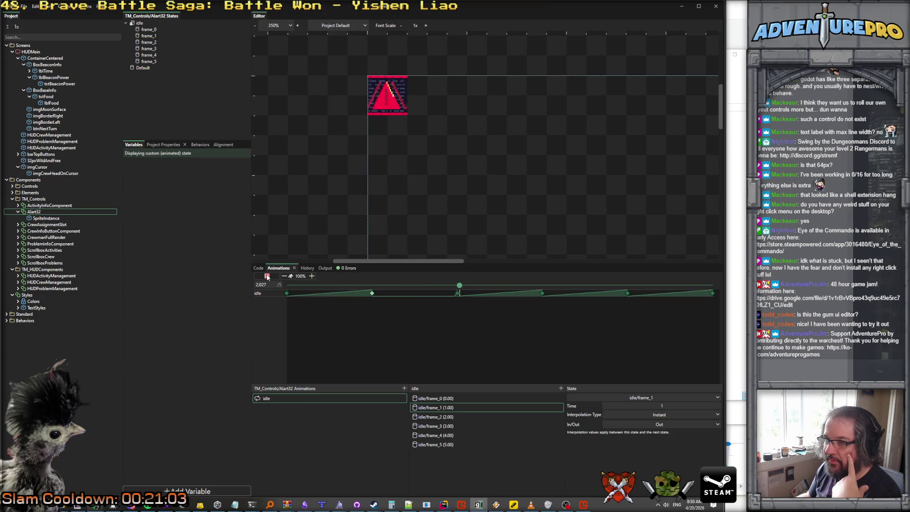
click(267, 276)
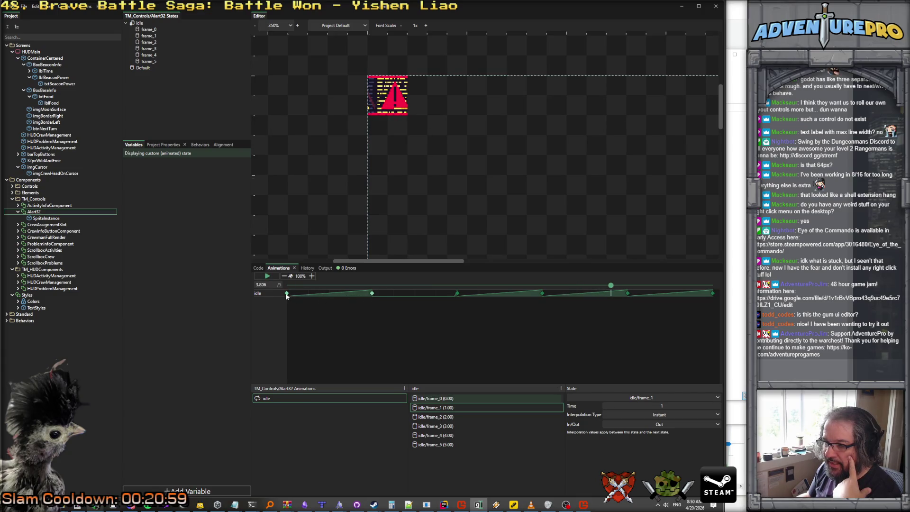
click(286, 294)
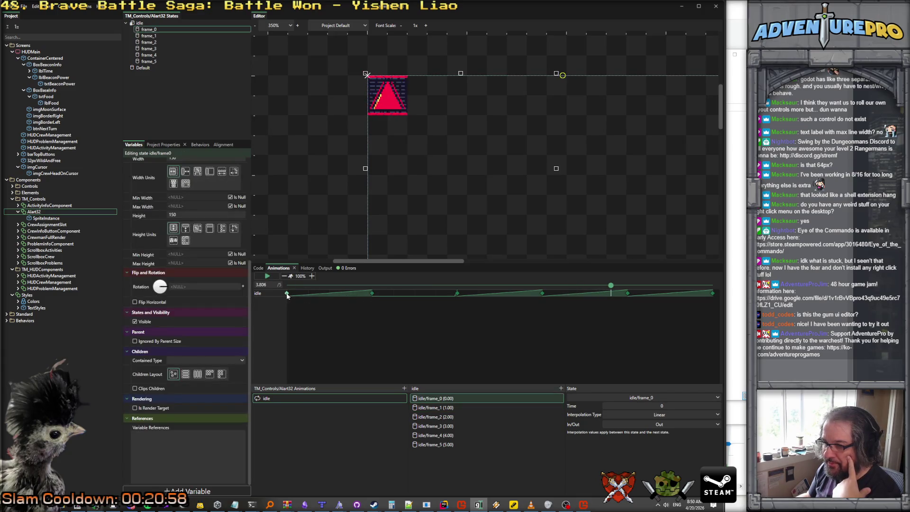
click(638, 415)
click(618, 367)
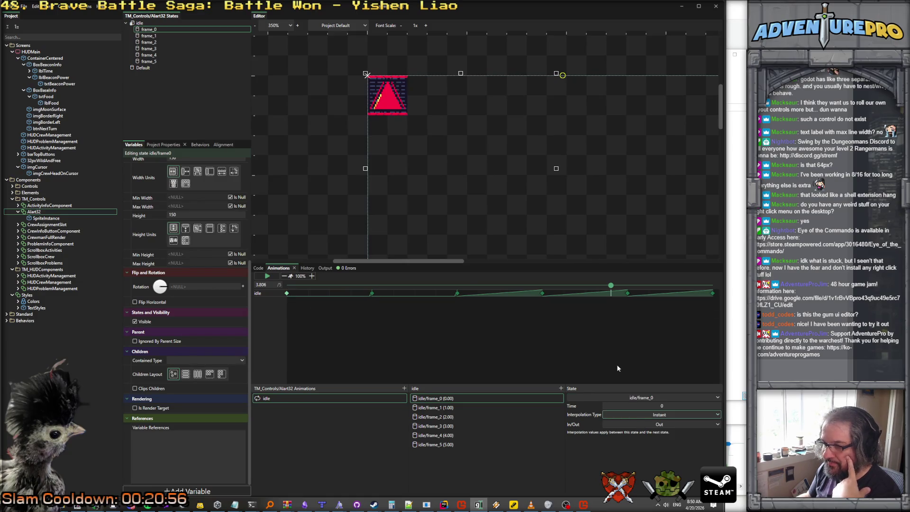
Set the frame_2, frame_3, frame_4 and frame_5 keyframes to Instant interpolation.
click(457, 294)
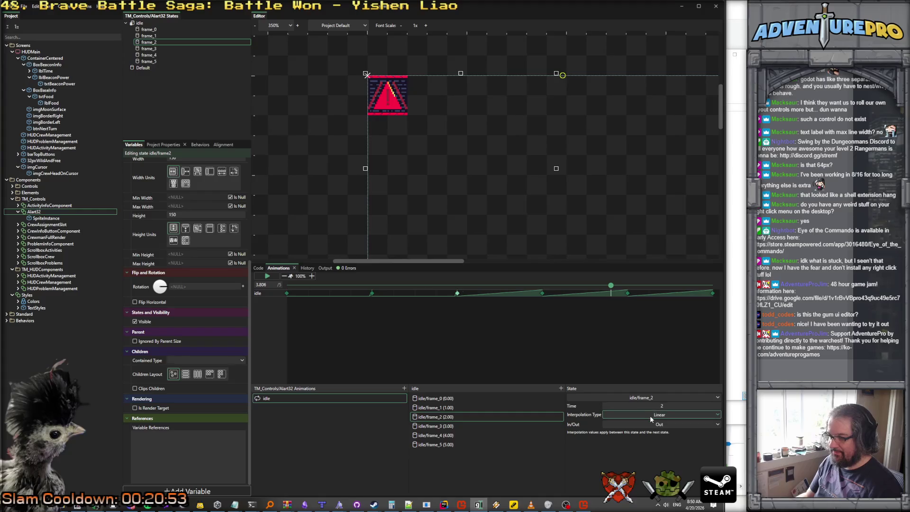
click(649, 415)
click(633, 368)
click(542, 294)
click(638, 417)
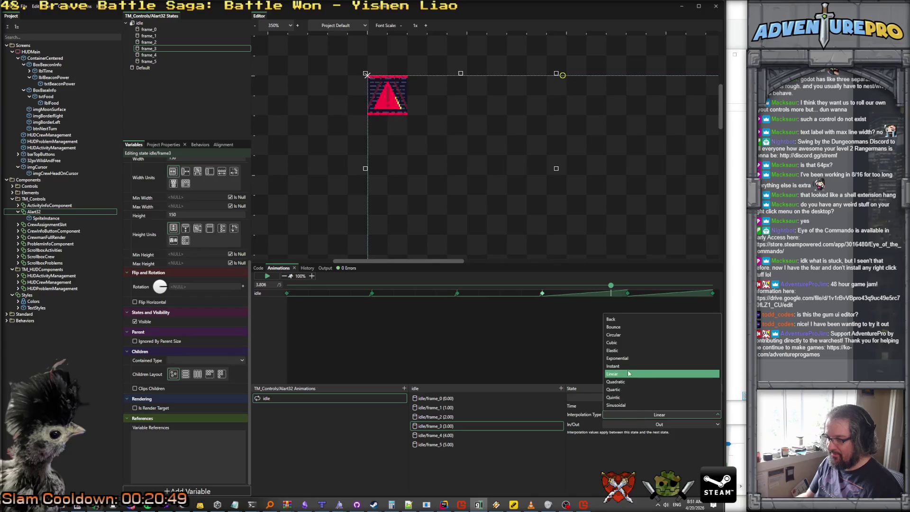
click(627, 370)
click(627, 293)
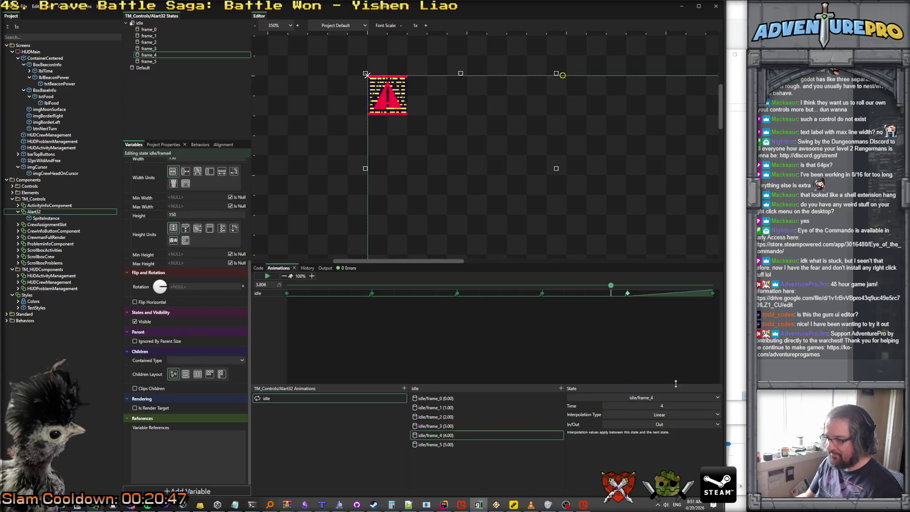
click(651, 415)
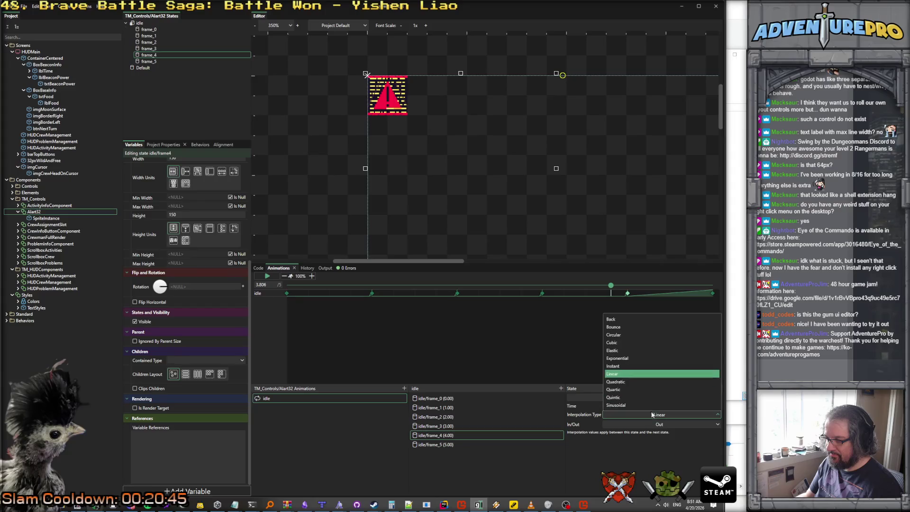
click(629, 369)
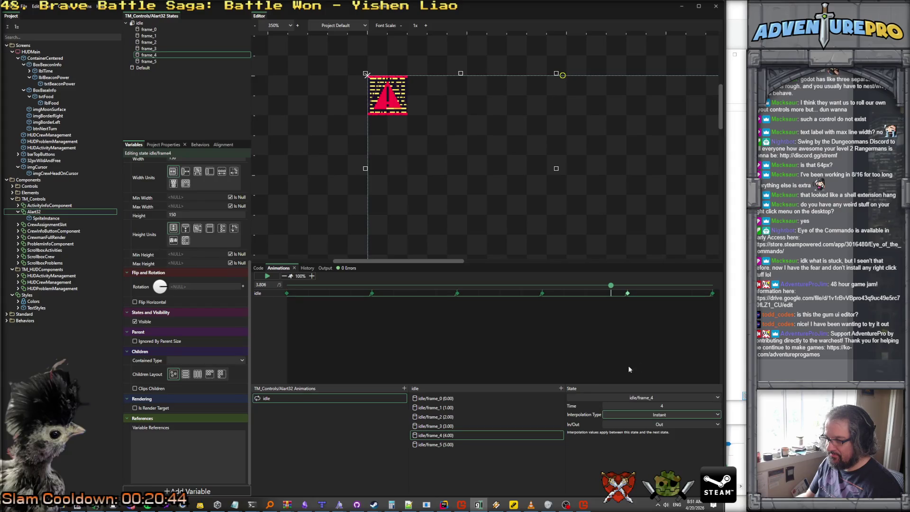
click(711, 294)
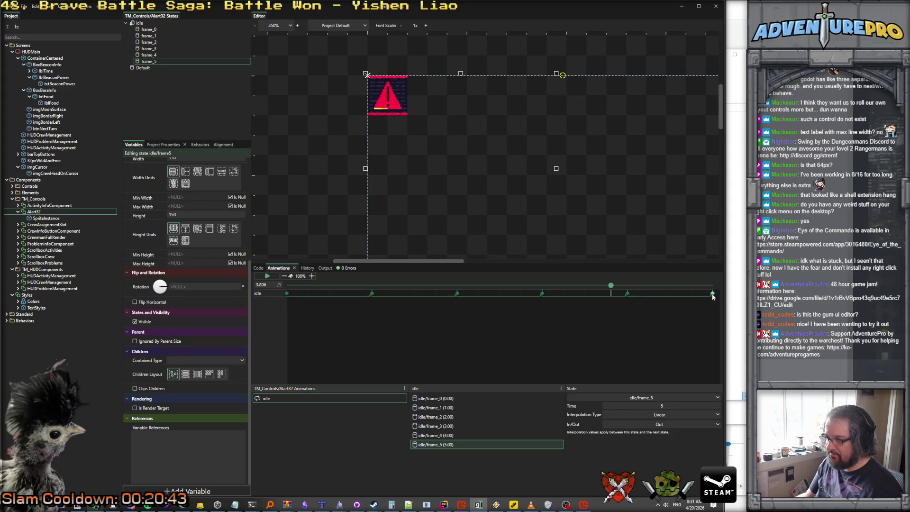
click(656, 415)
click(624, 368)
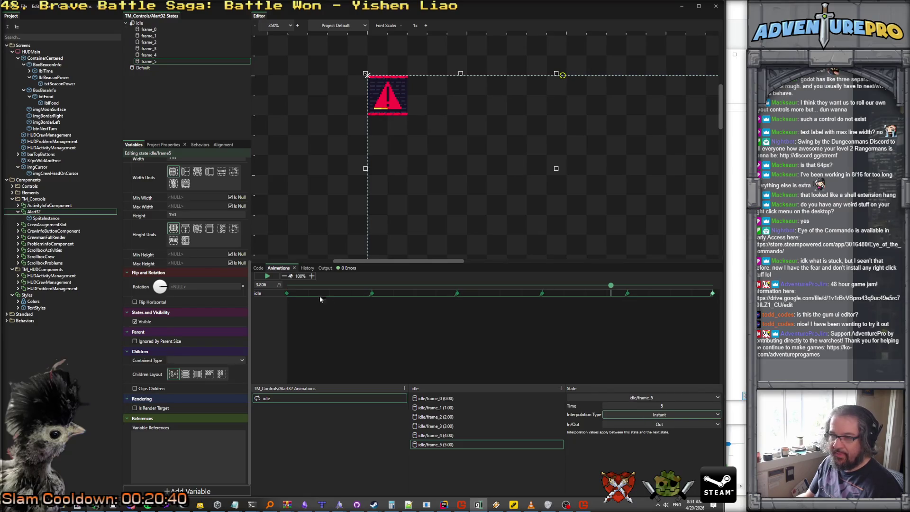
Retime the frame_1 keyframe to 0.1 seconds and frame_2 to 0.2 seconds.
click(268, 275)
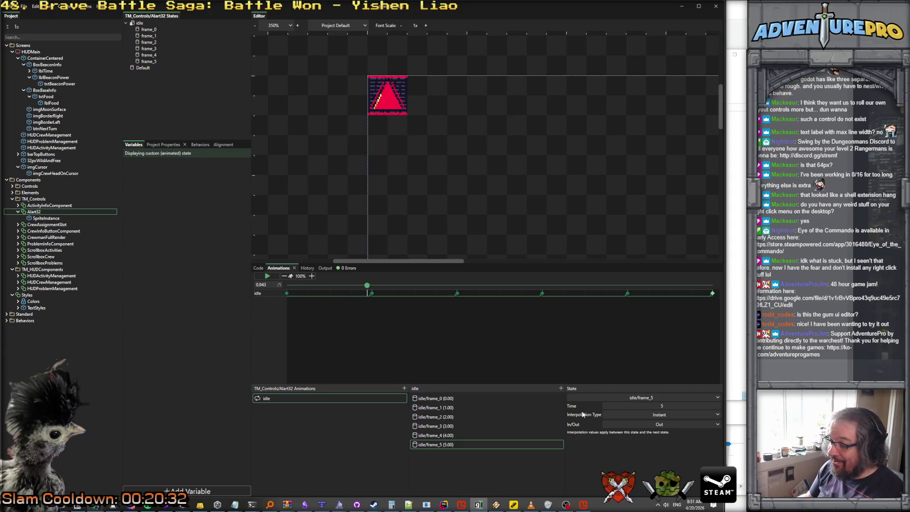
click(445, 400)
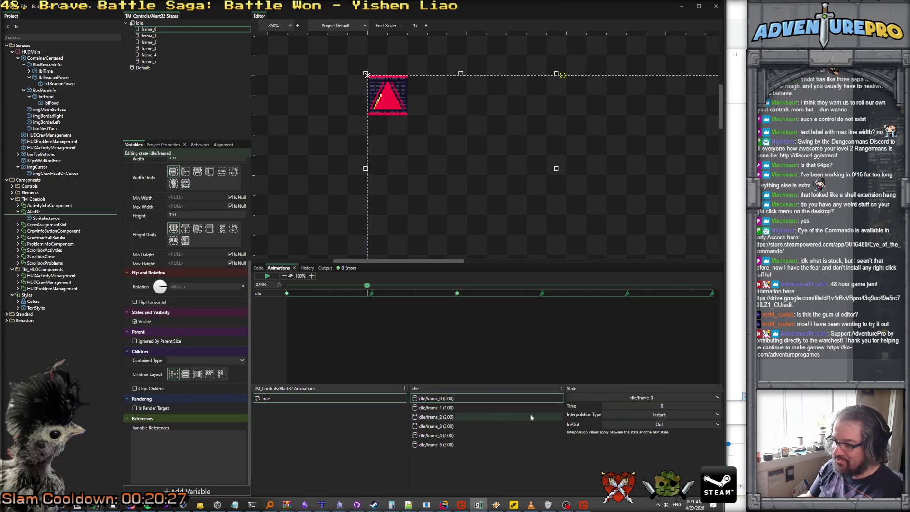
click(457, 407)
click(630, 406)
text(.1)
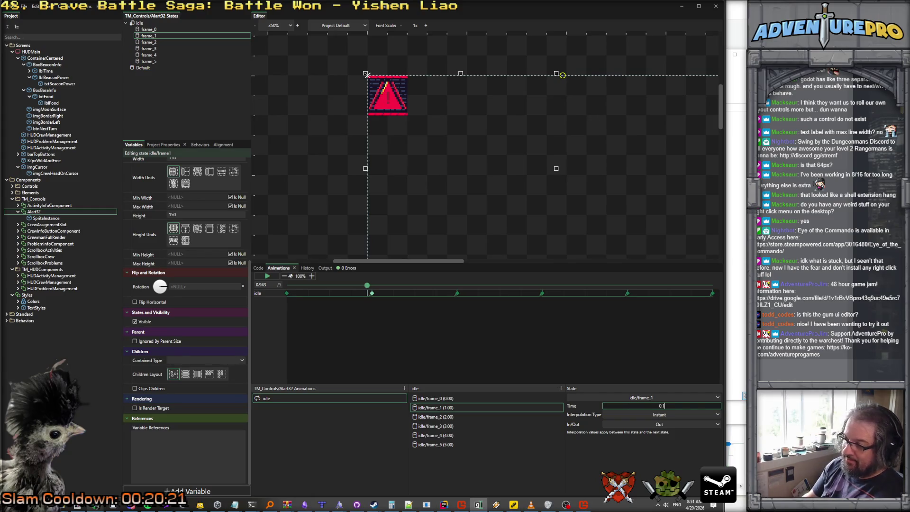
key(Return)
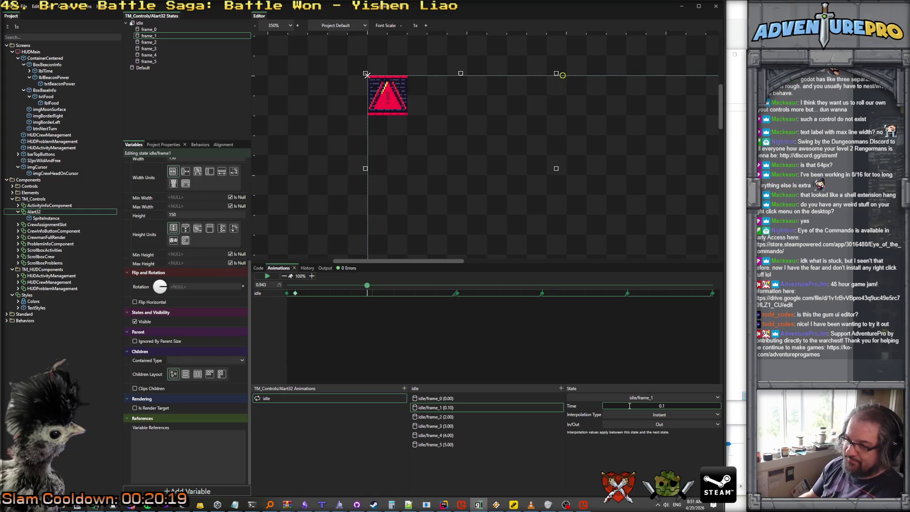
click(435, 416)
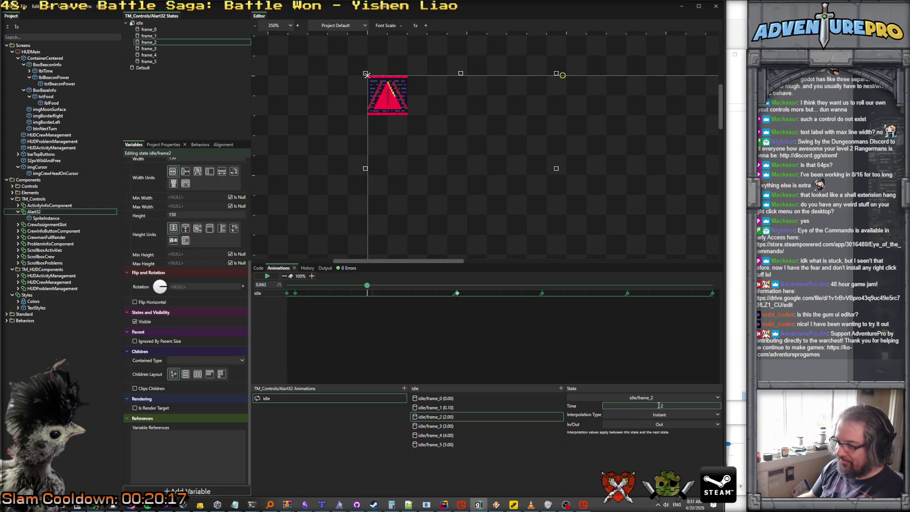
click(691, 405)
text(0.)
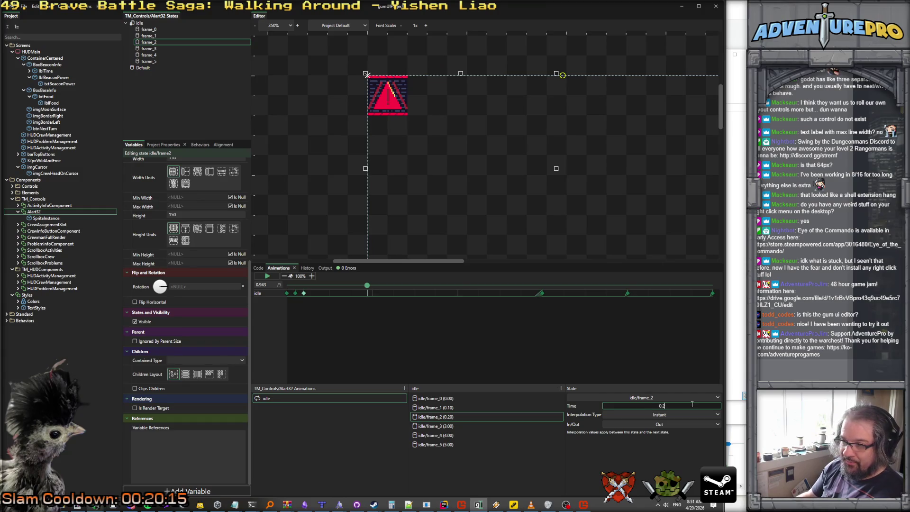
Retime frame_3, frame_4 and frame_5 to 0.3, 0.4 and 0.5 seconds, then preview the animation.
click(444, 425)
click(662, 405)
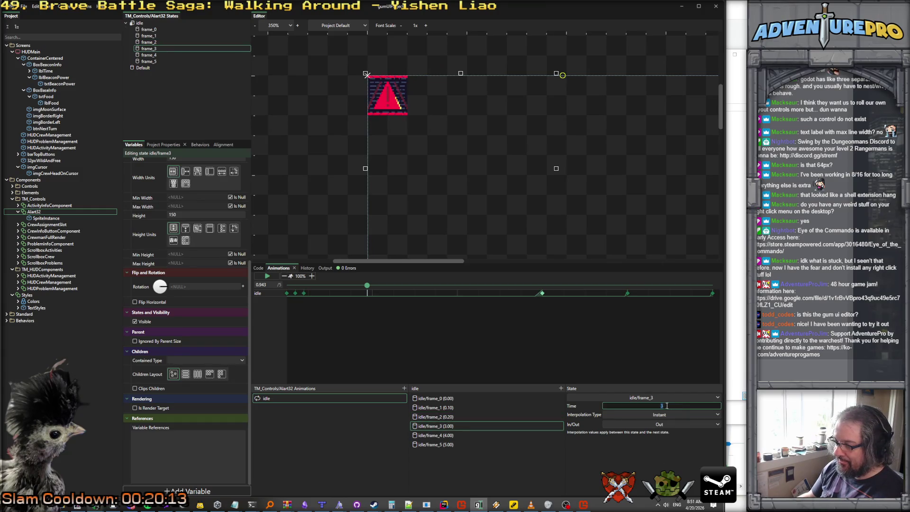
key(Return)
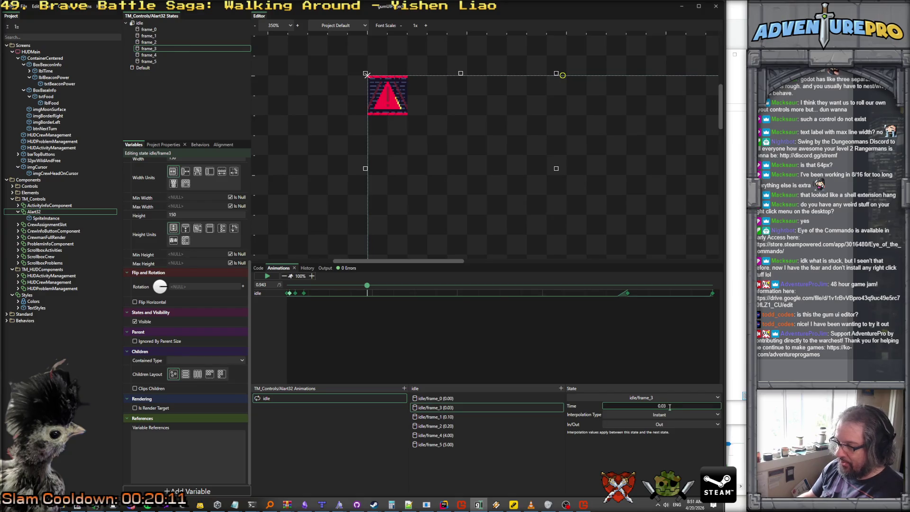
text(0.3)
key(Return)
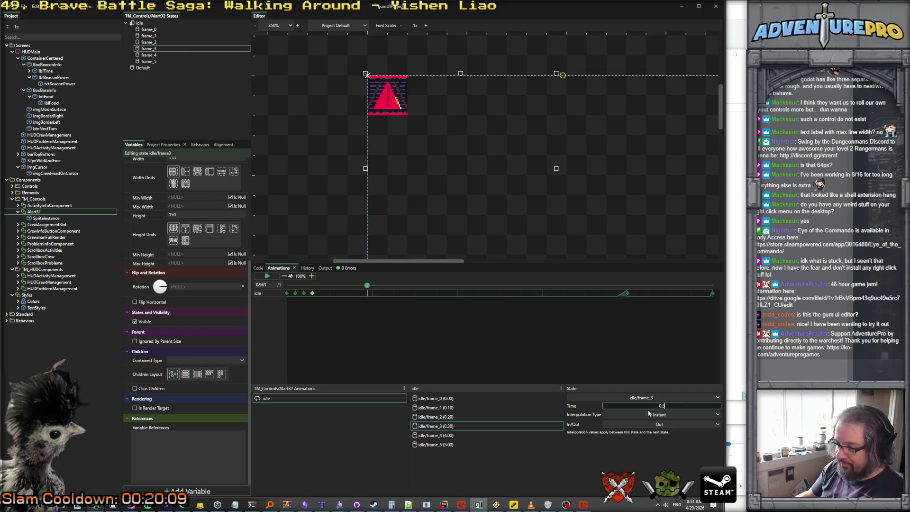
click(435, 435)
click(666, 406)
drag(667, 405, 650, 408)
text(0.4)
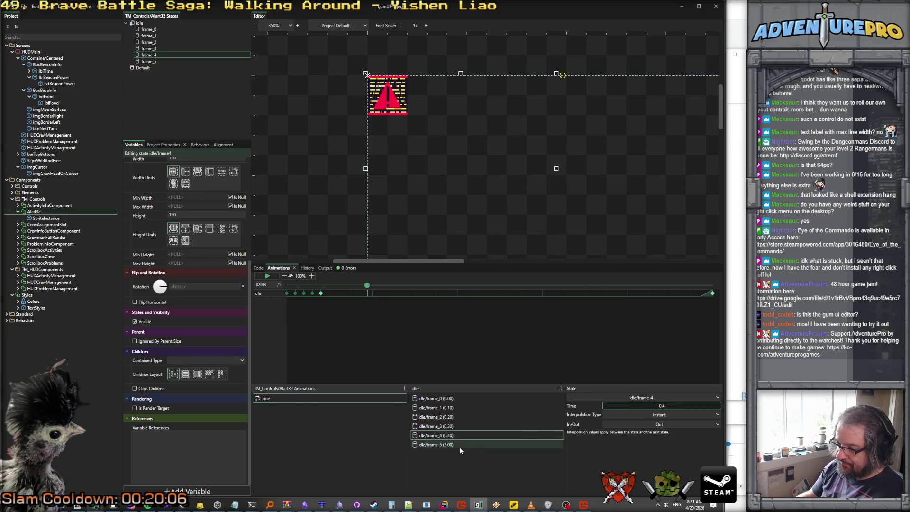
click(436, 444)
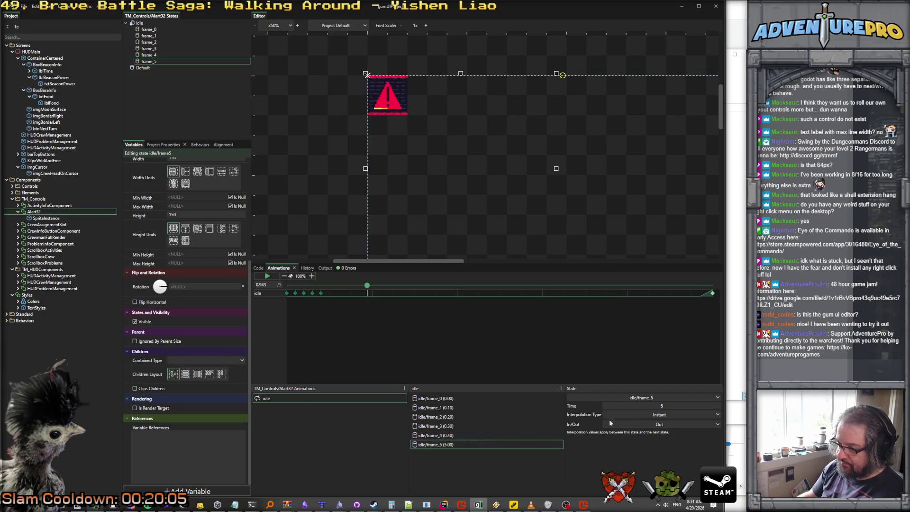
click(632, 407)
text(.5)
key(Return)
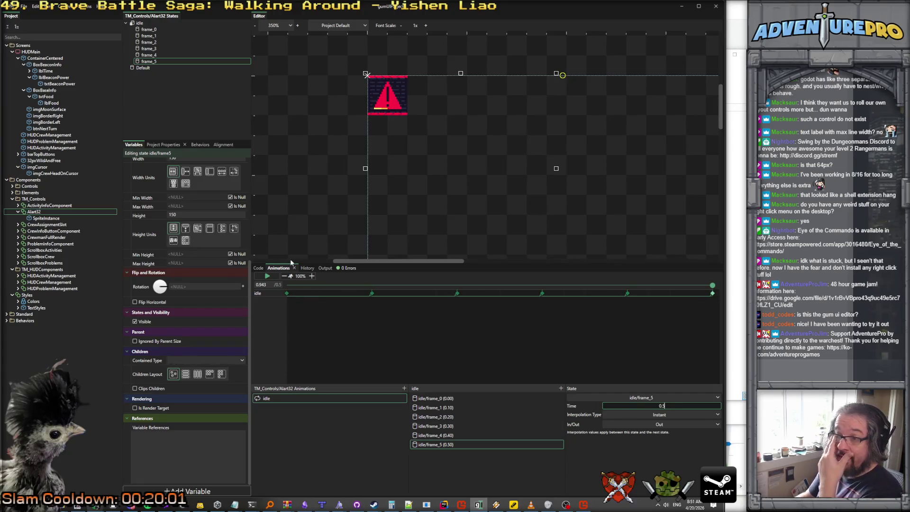
click(270, 278)
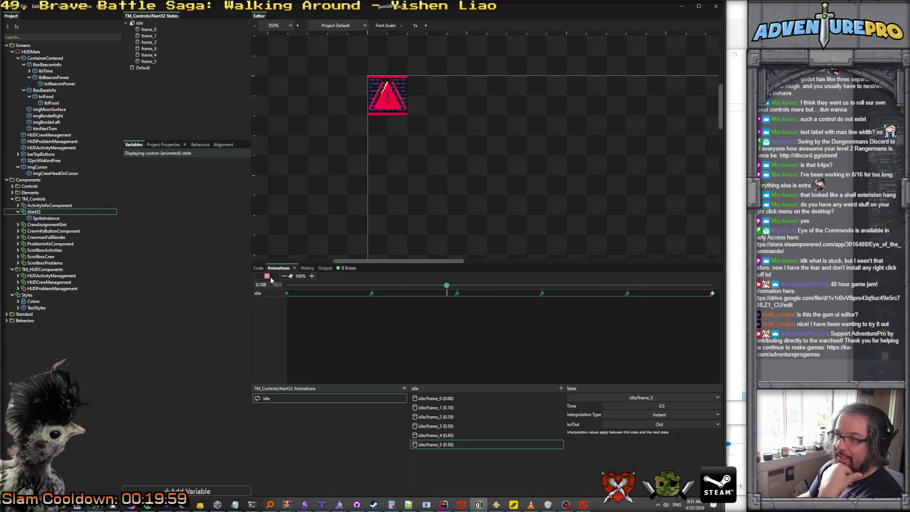
Add a closing idle/frame_0 keyframe at 0.6 seconds and replay the looping animation.
click(270, 280)
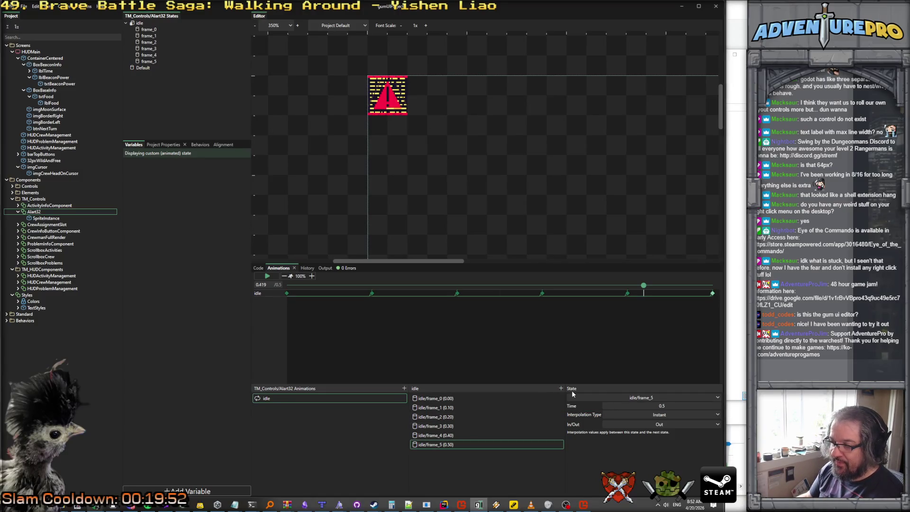
click(561, 388)
click(343, 238)
click(387, 290)
click(673, 405)
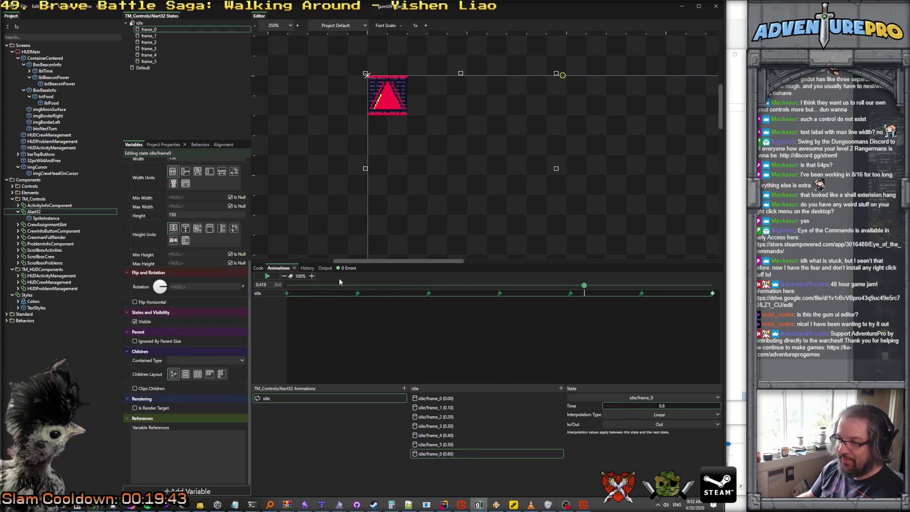
click(268, 277)
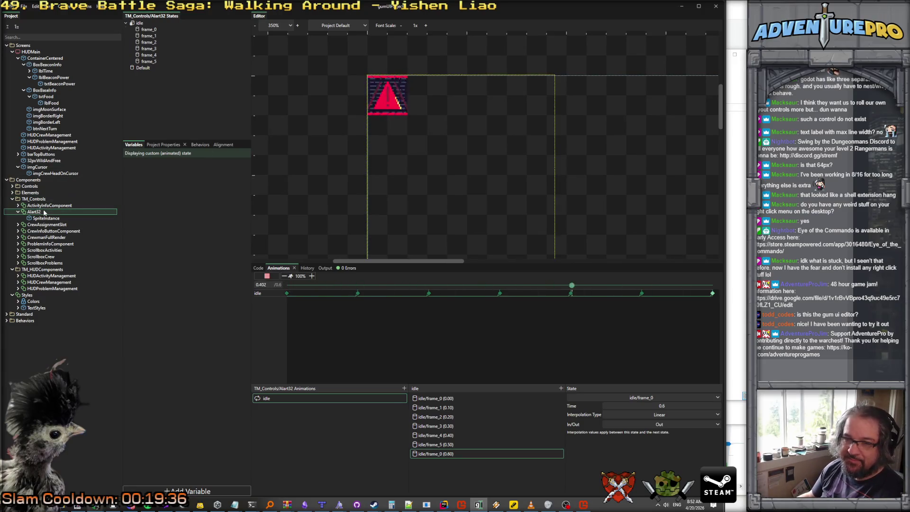
scroll(308, 69, down, 6)
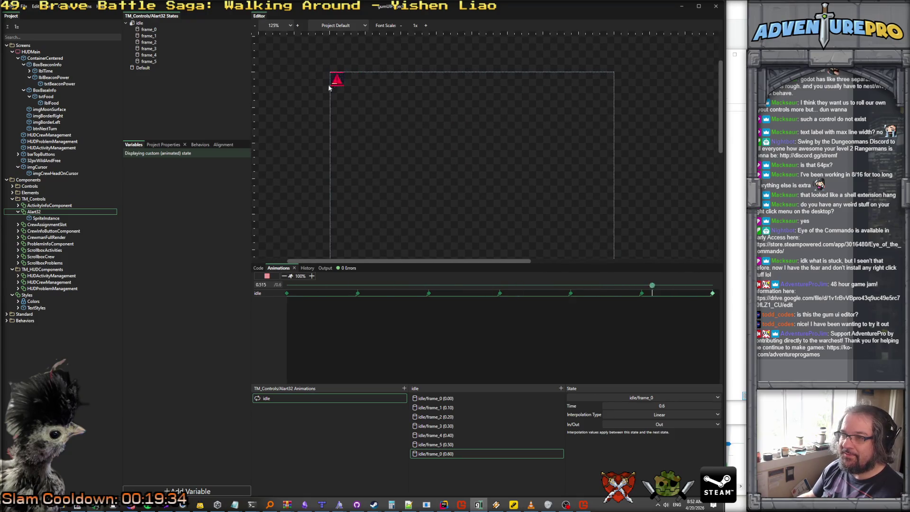
scroll(336, 79, up, 8)
scroll(311, 116, down, 2)
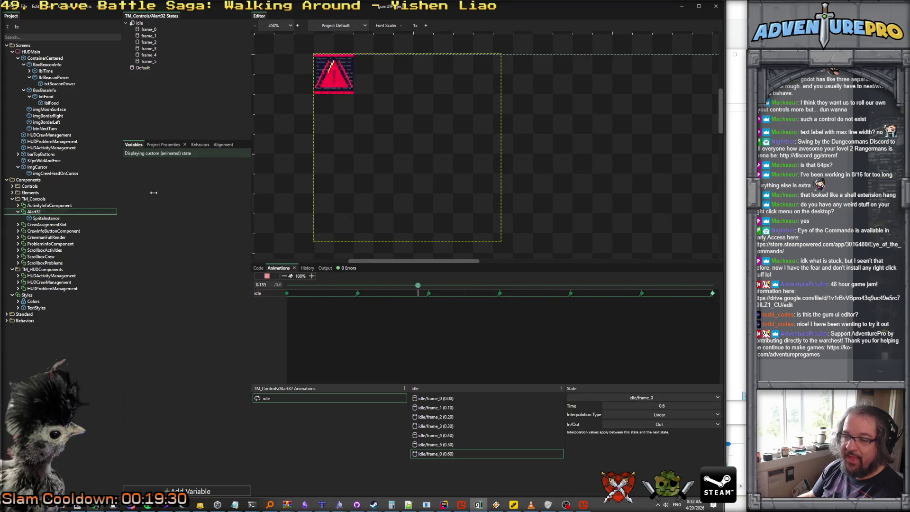
click(258, 268)
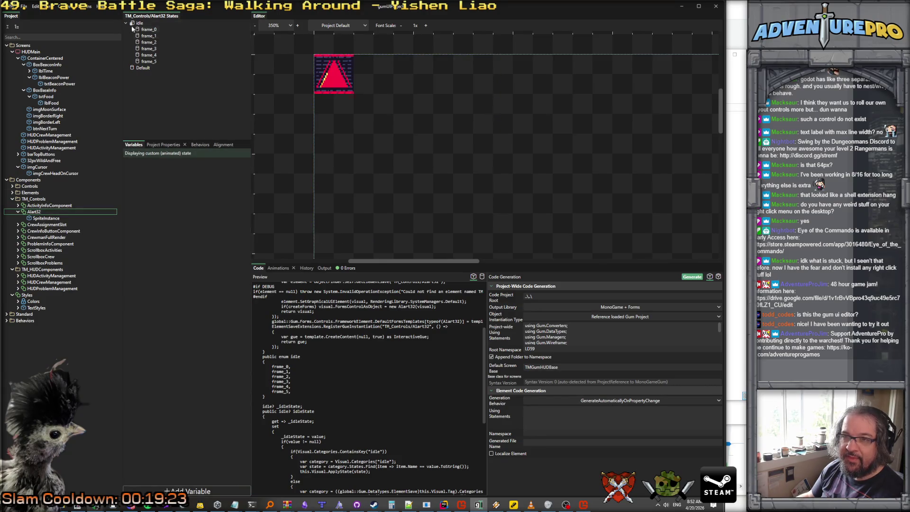
Set the Alart32 component's width and height to 32.
click(39, 217)
click(35, 212)
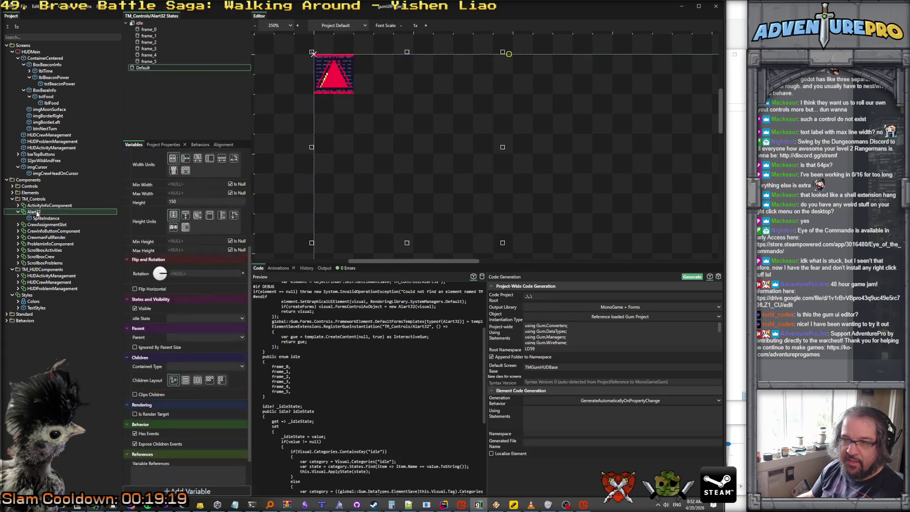
scroll(205, 190, up, 3)
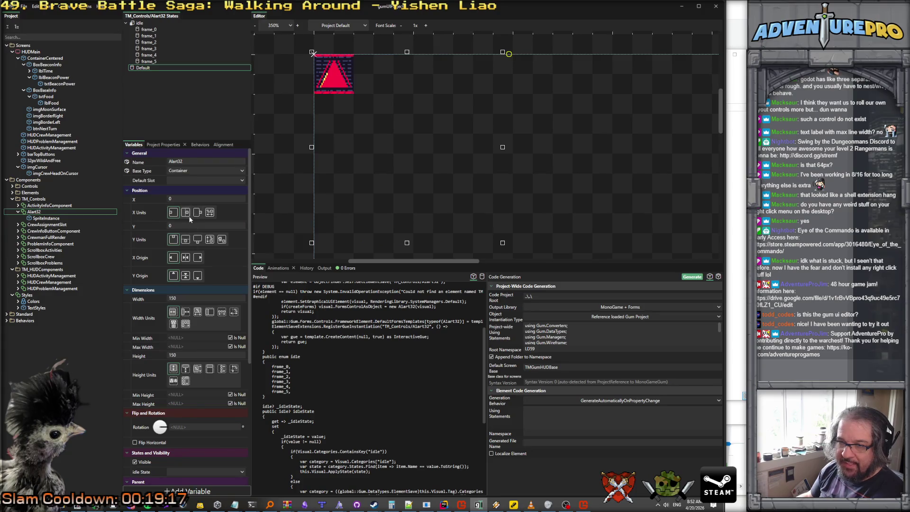
click(157, 299)
key(Return)
key(BackSpace)
key(BackSpace)
key(BackSpace)
text(32)
key(Return)
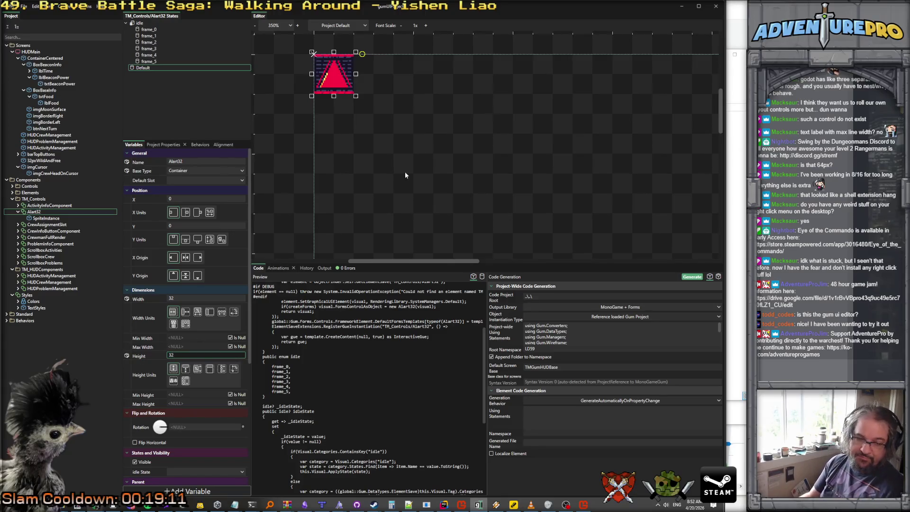
Turn on Animate for SpriteInstance with current chain 'idle'.
scroll(399, 122, up, 1)
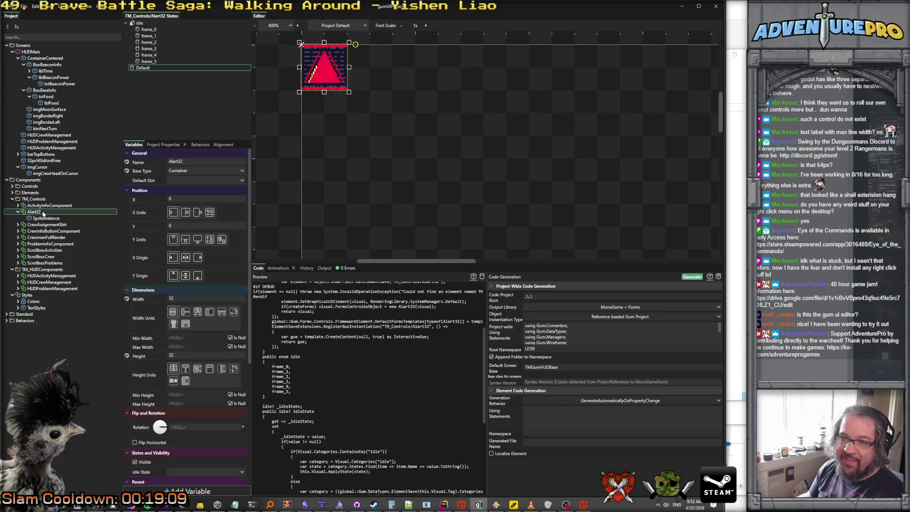
scroll(155, 392, down, 2)
scroll(155, 393, down, 3)
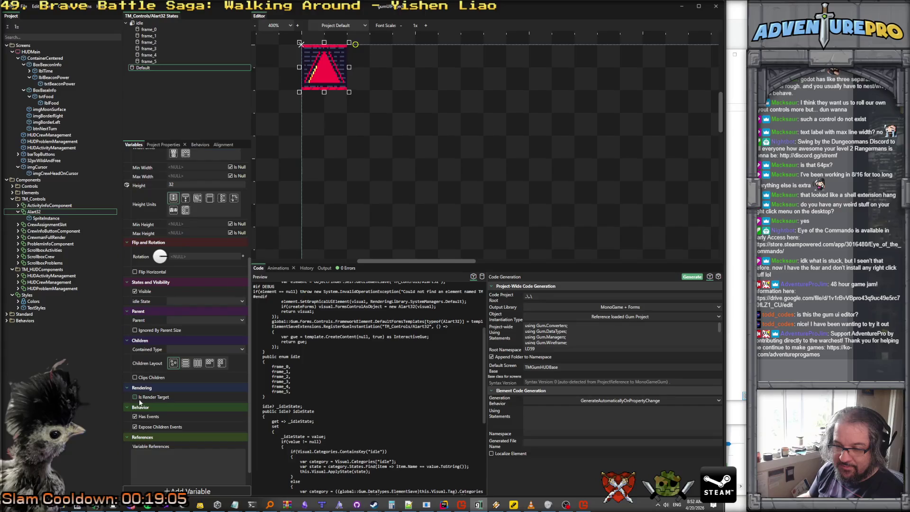
scroll(156, 300, up, 2)
scroll(157, 301, down, 3)
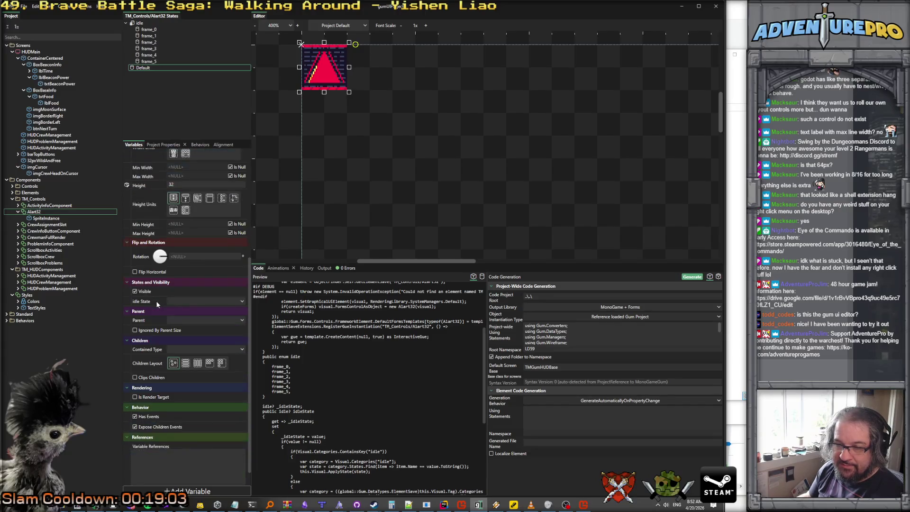
click(50, 218)
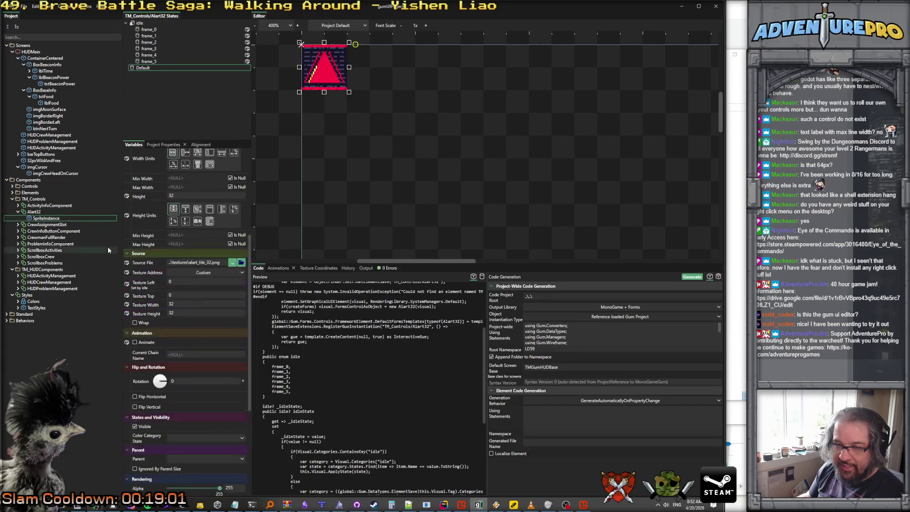
click(135, 341)
click(184, 355)
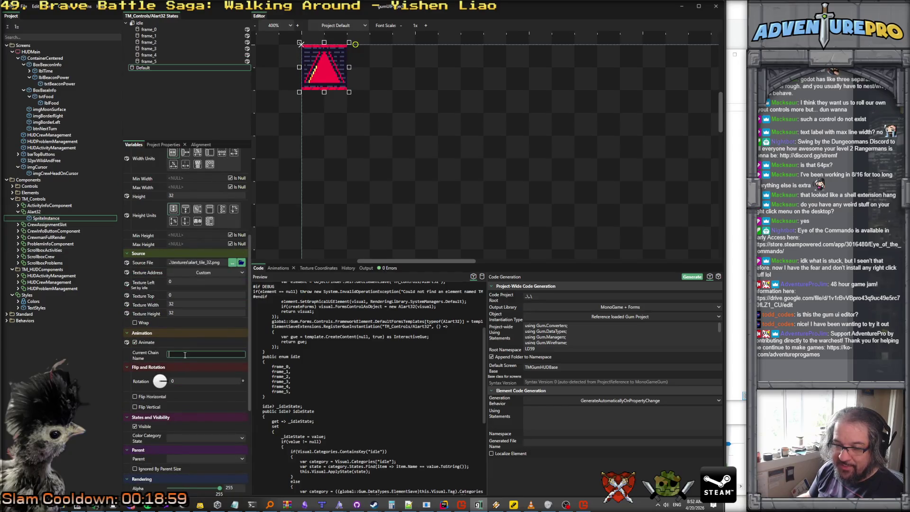
text(idle)
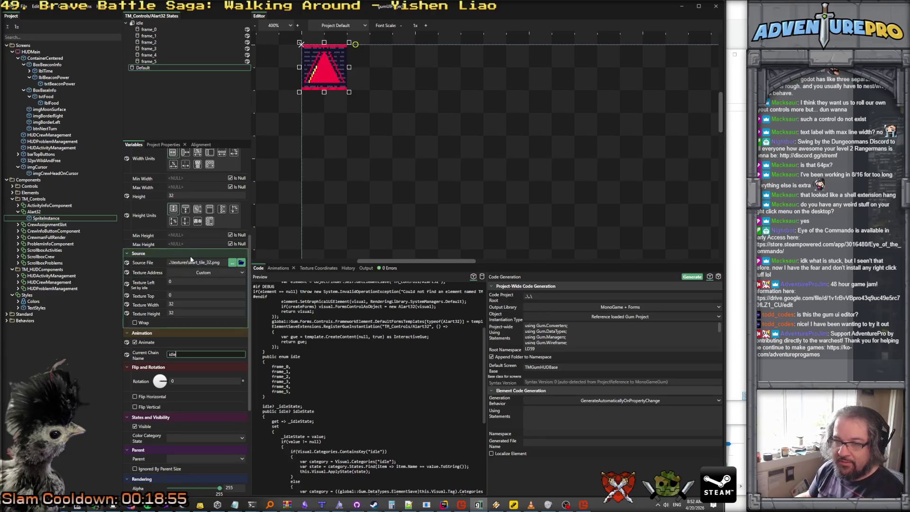
click(44, 218)
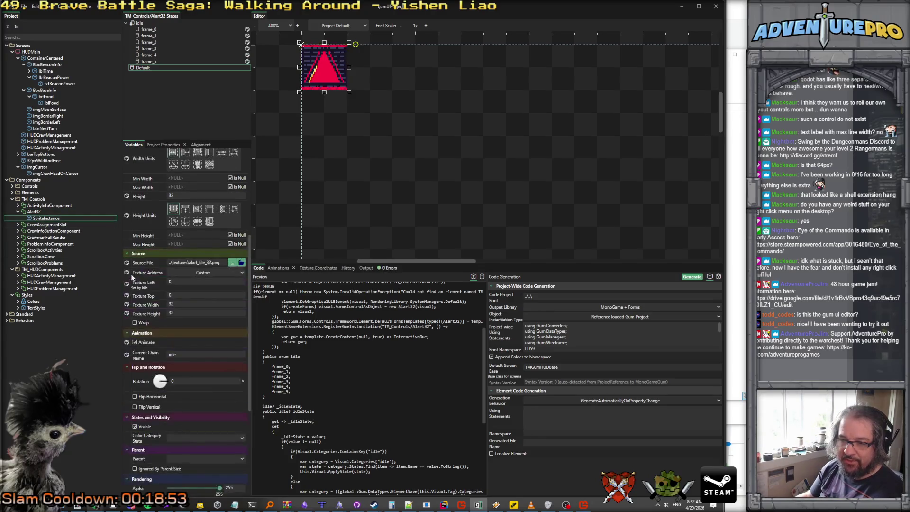
Generate Alart32's code to Alart32.Generated.cs and open the HUDMain screen.
scroll(175, 317, down, 3)
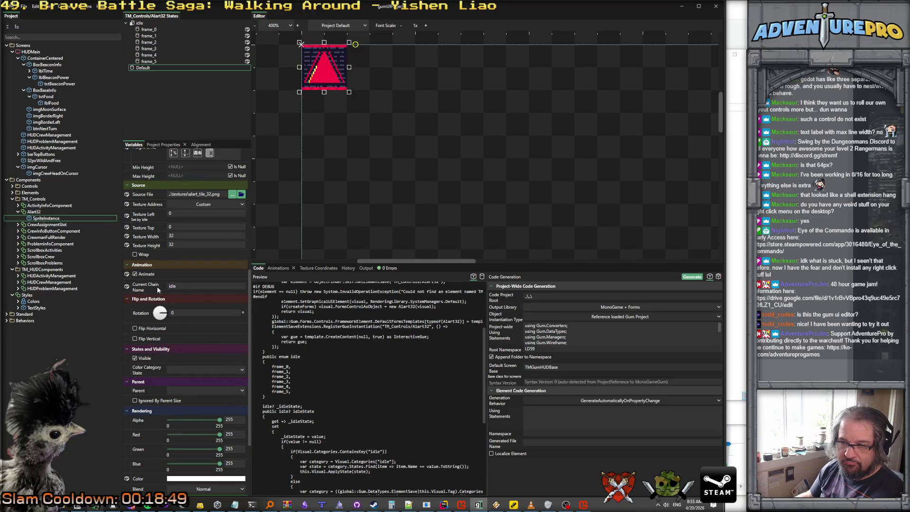
click(692, 278)
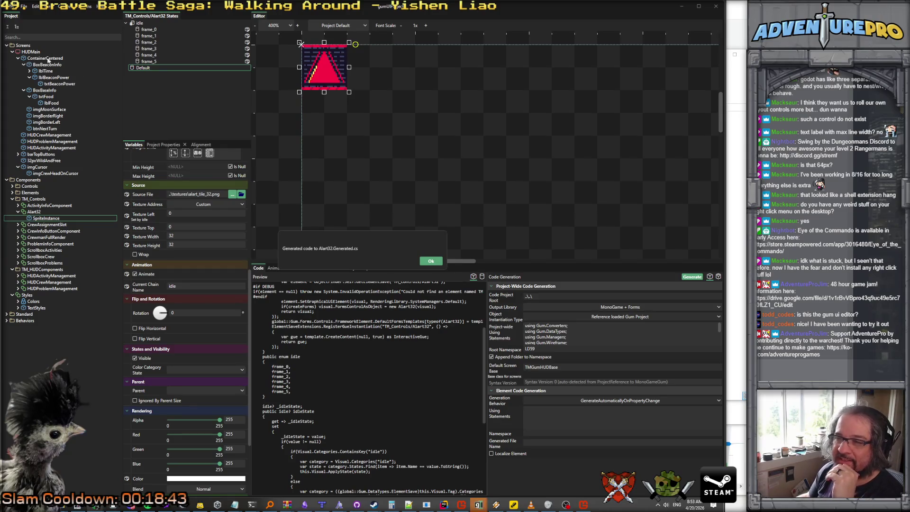
click(430, 261)
click(31, 51)
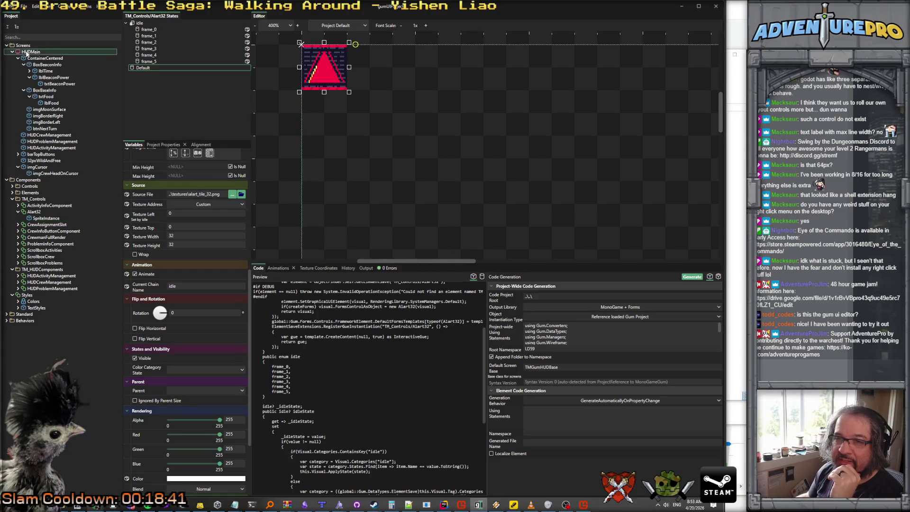
scroll(518, 155, down, 5)
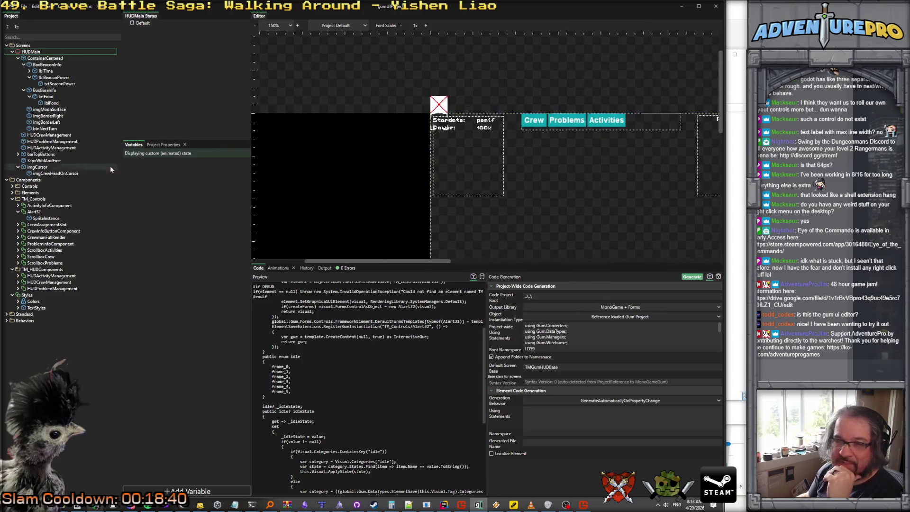
Drop Alart32 into HUDMain's ContainerCentered, capture the resulting error dialog, and switch to Paint.NET.
drag(37, 212, 43, 65)
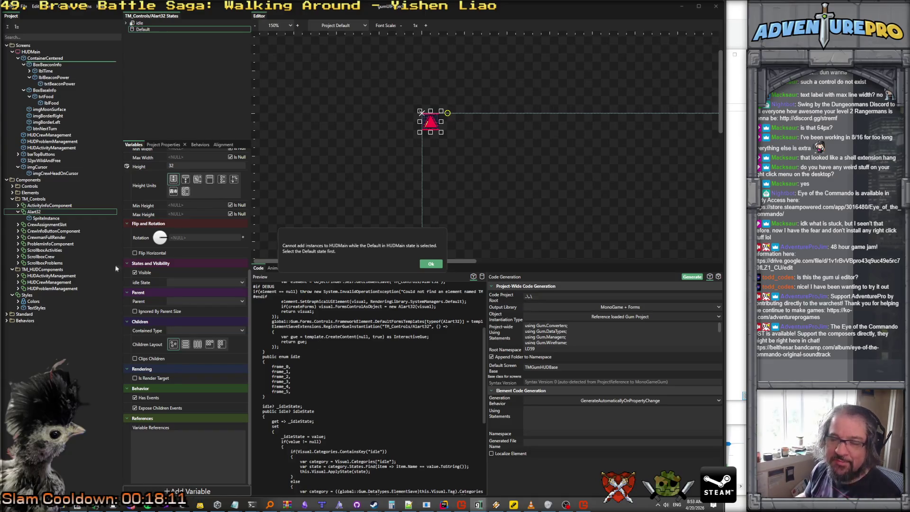
key(alt+Tab)
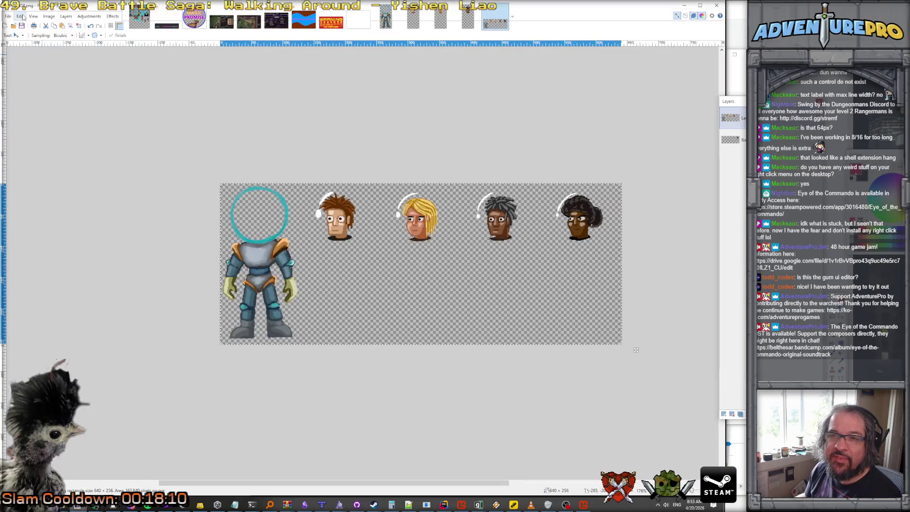
click(20, 16)
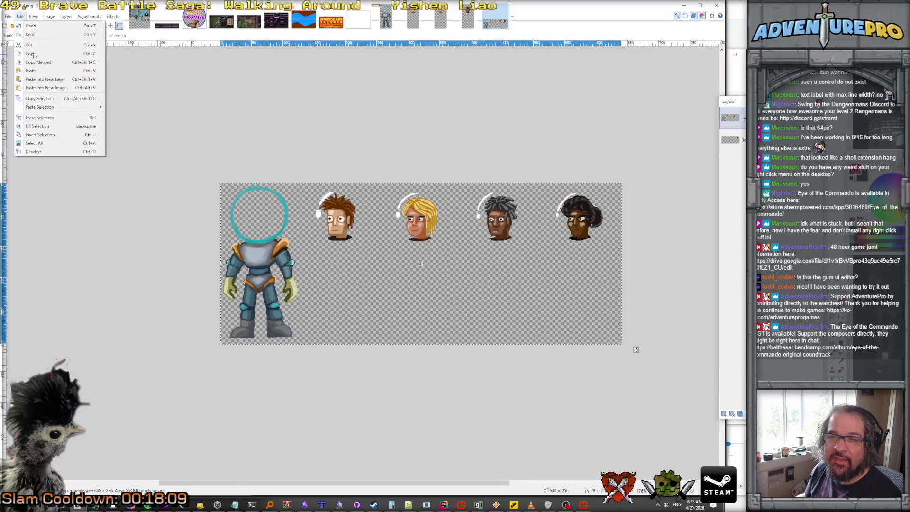
Paste the error screenshot as a new image cropped to the dialog, then paste the portrait as another image.
click(45, 88)
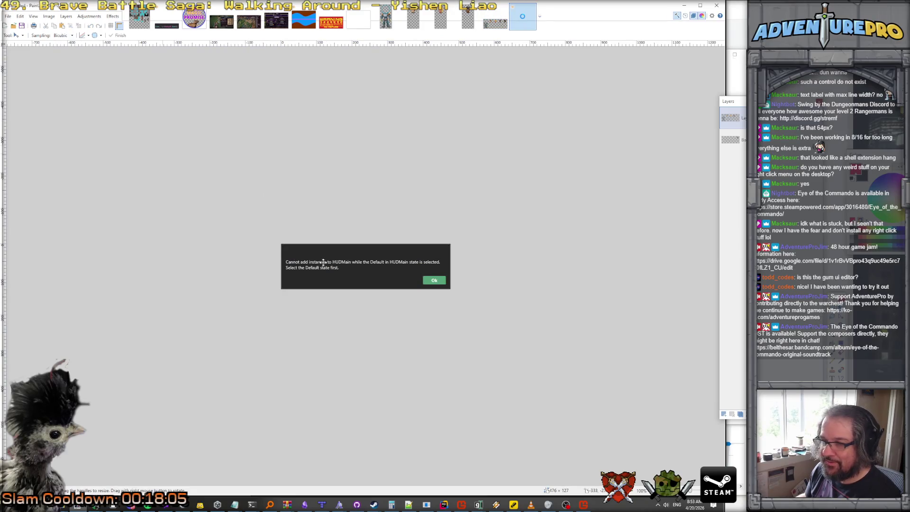
key(s)
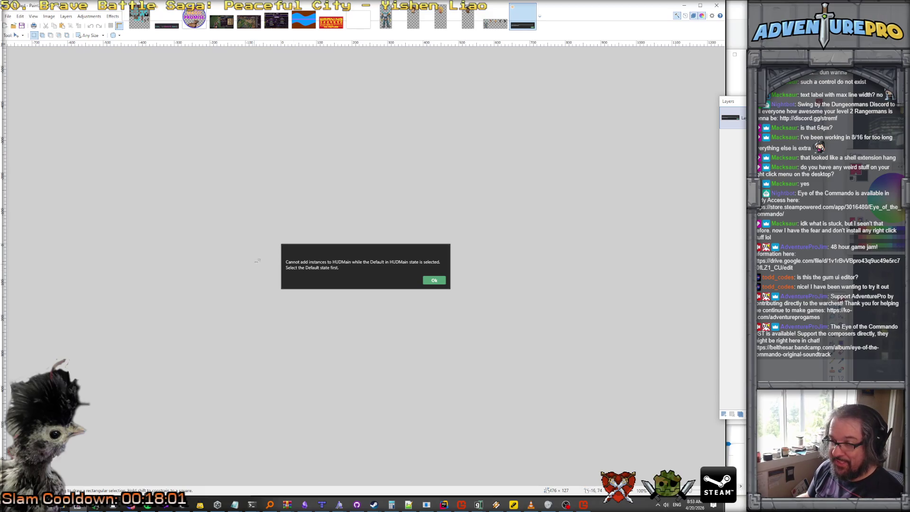
drag(282, 253, 447, 287)
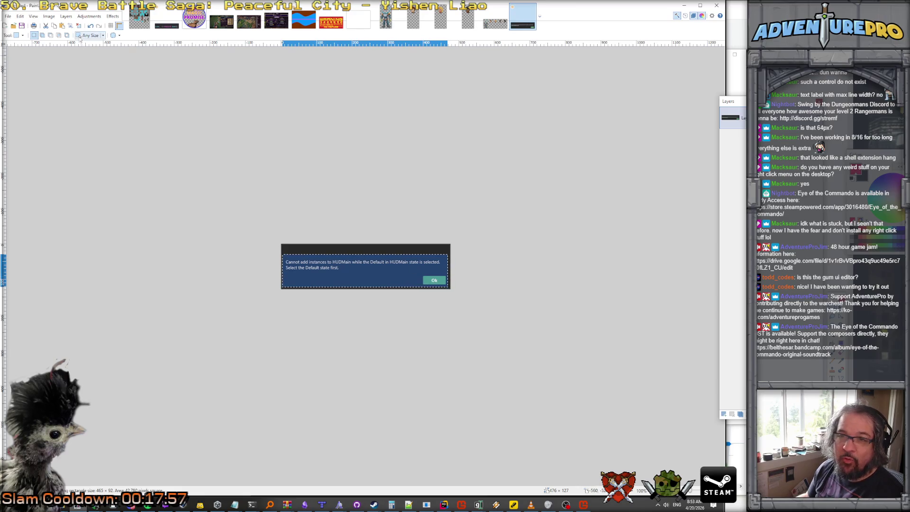
click(70, 26)
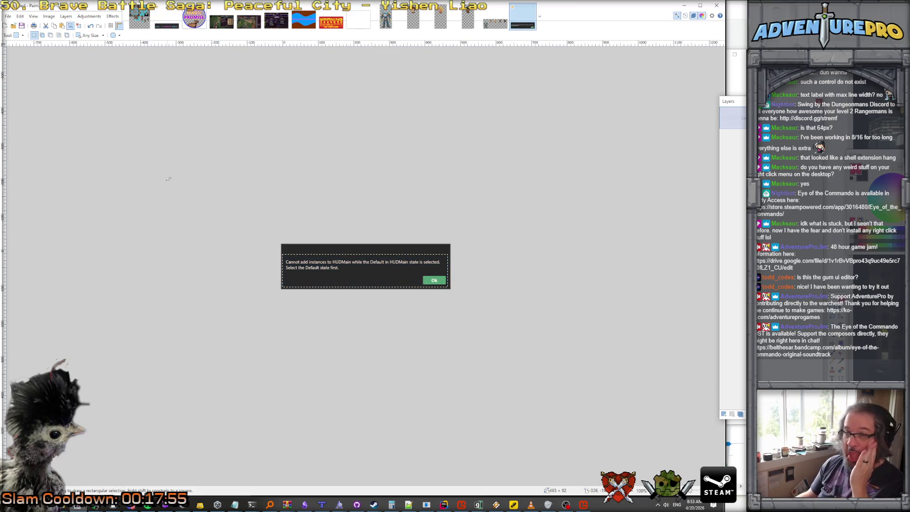
key(ctrl+d)
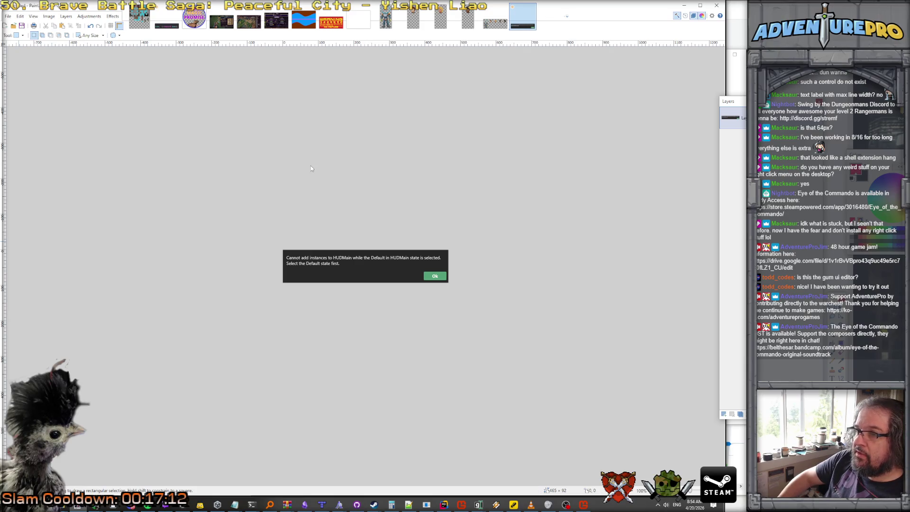
key(ctrl+alt+v)
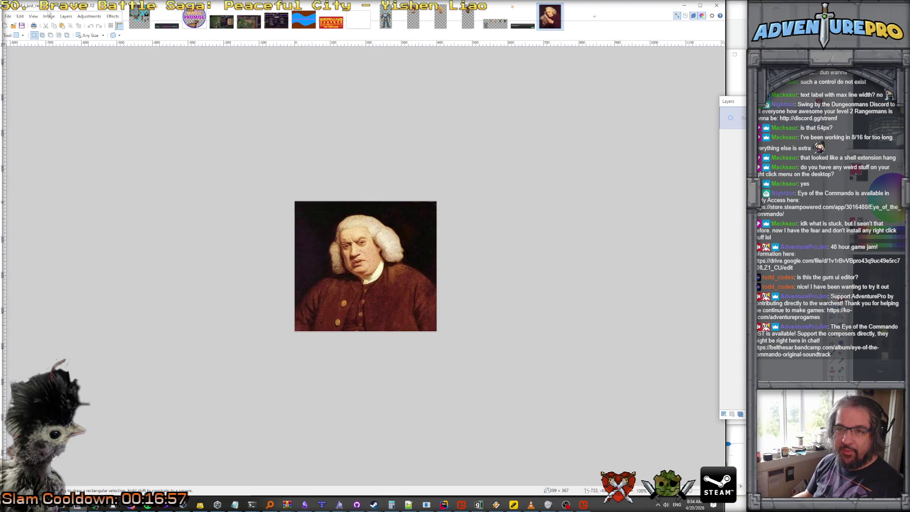
Extend the portrait's canvas to 399 × 1200, anchored at the bottom with transparent fill.
click(46, 19)
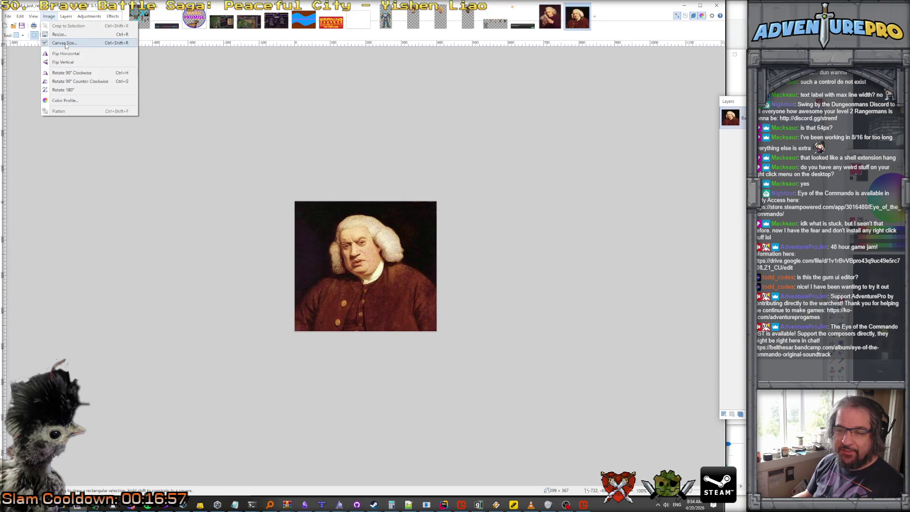
click(65, 43)
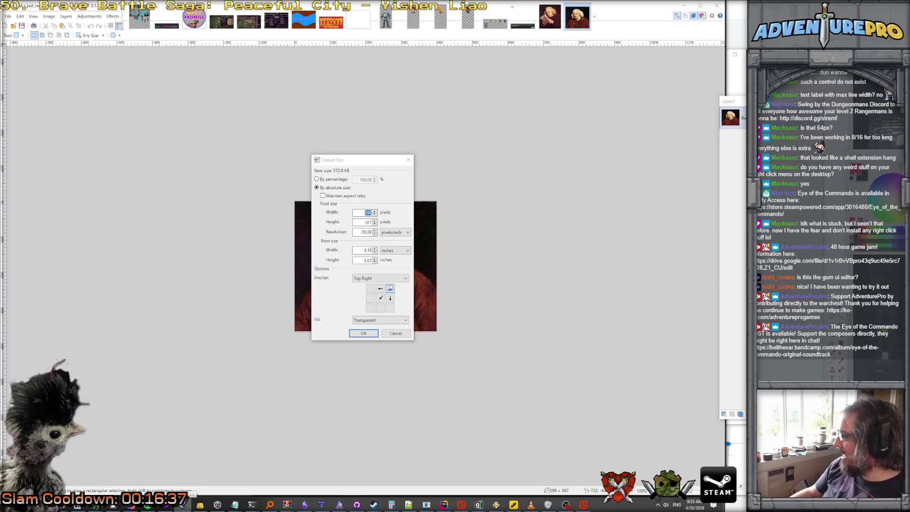
mouse_move(234, 504)
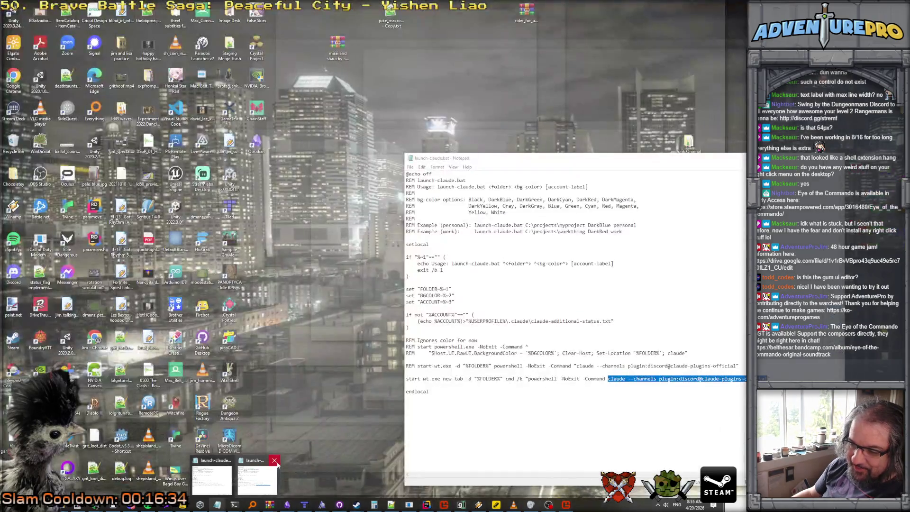
click(275, 460)
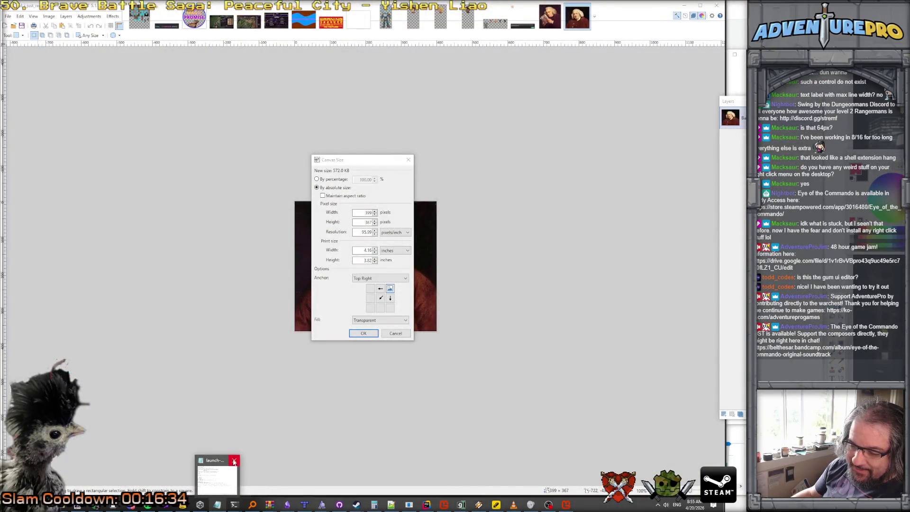
click(234, 460)
click(371, 315)
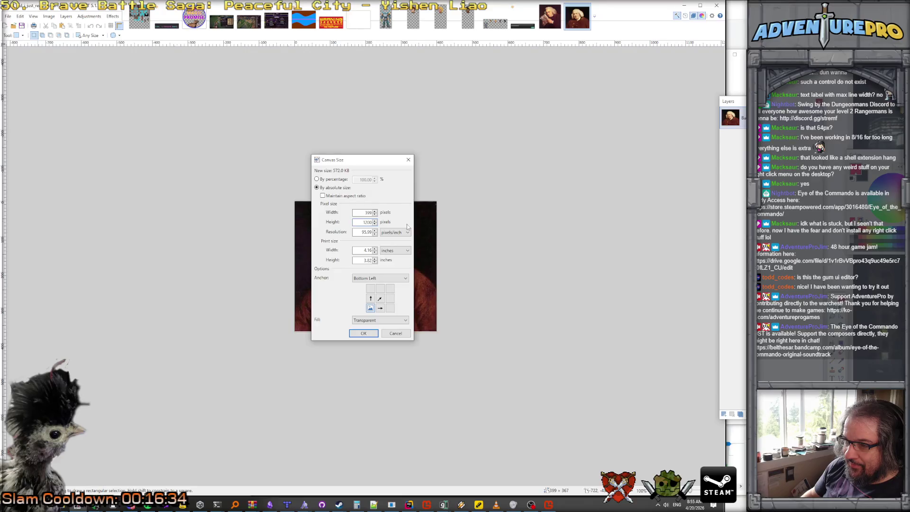
key(Return)
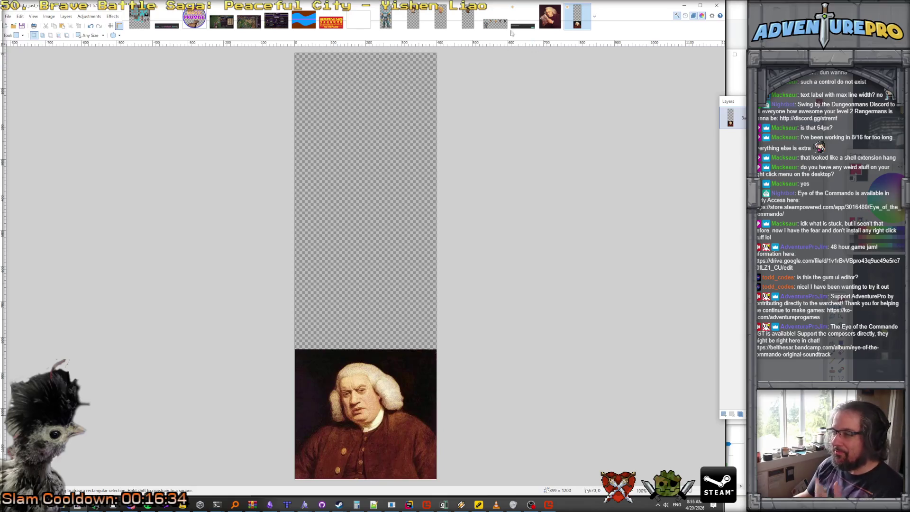
Paste the cropped error dialog into the tall image and shrink it to about 420 × 83.
click(518, 23)
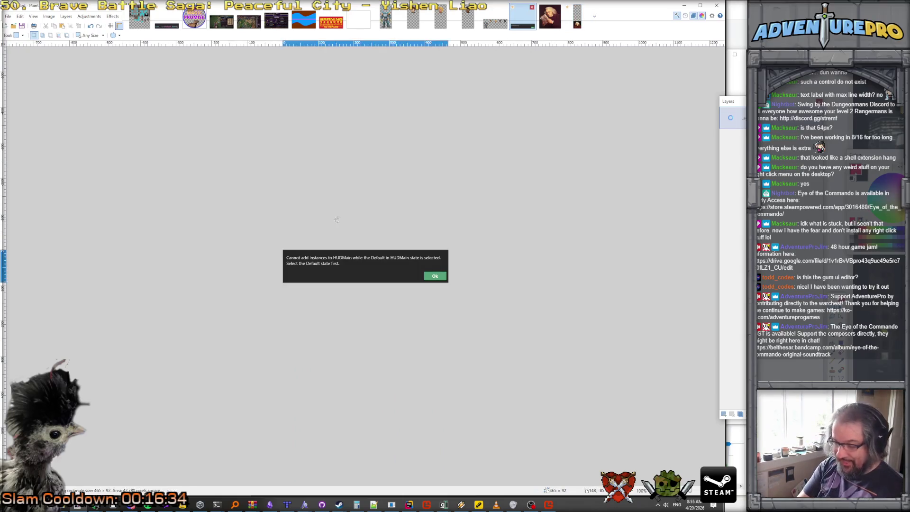
key(ctrl+a)
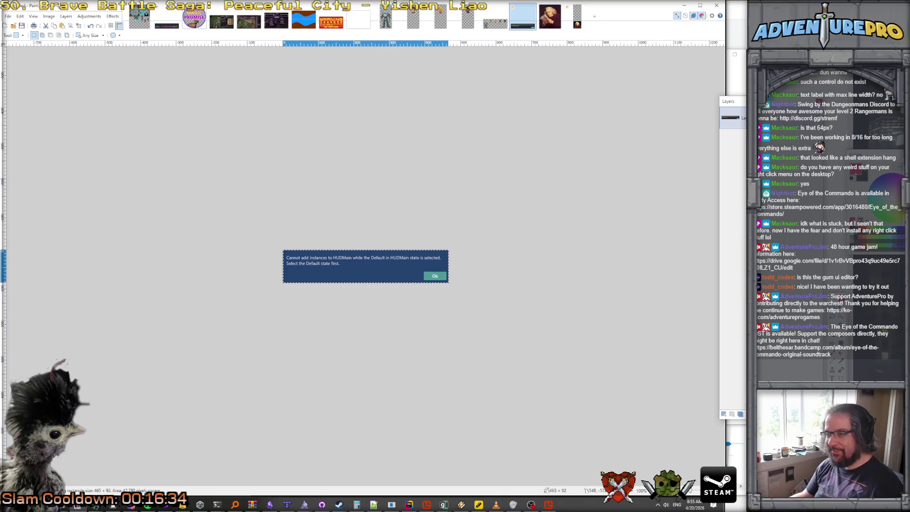
click(578, 21)
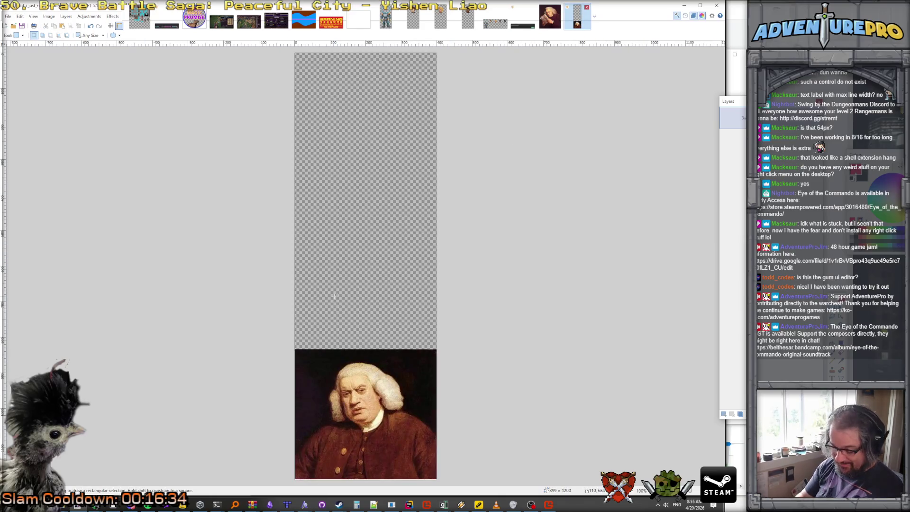
key(ctrl+shift+v)
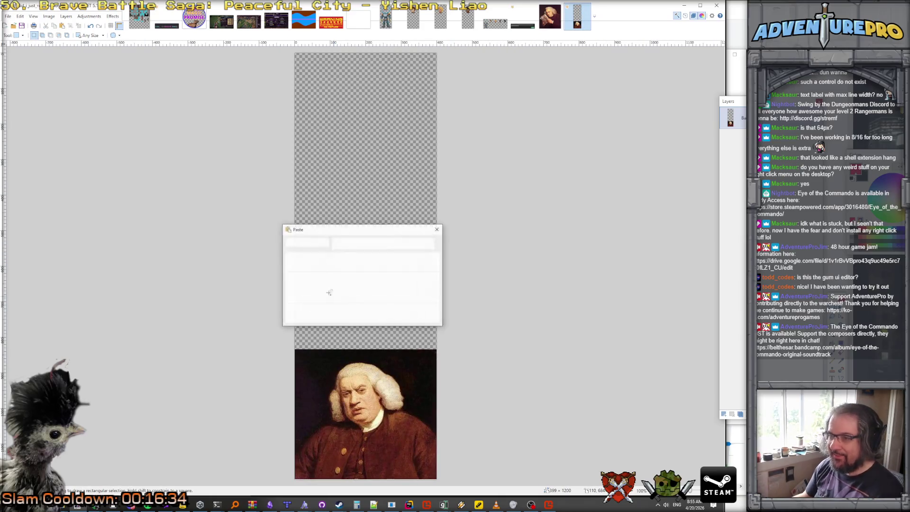
click(336, 284)
mouse_move(465, 88)
mouse_down()
mouse_move(467, 95)
mouse_move(445, 82)
mouse_move(452, 353)
mouse_up()
Paste the reading-man portrait above the dialog, then sample the dialog's dark grey for brushing.
click(551, 17)
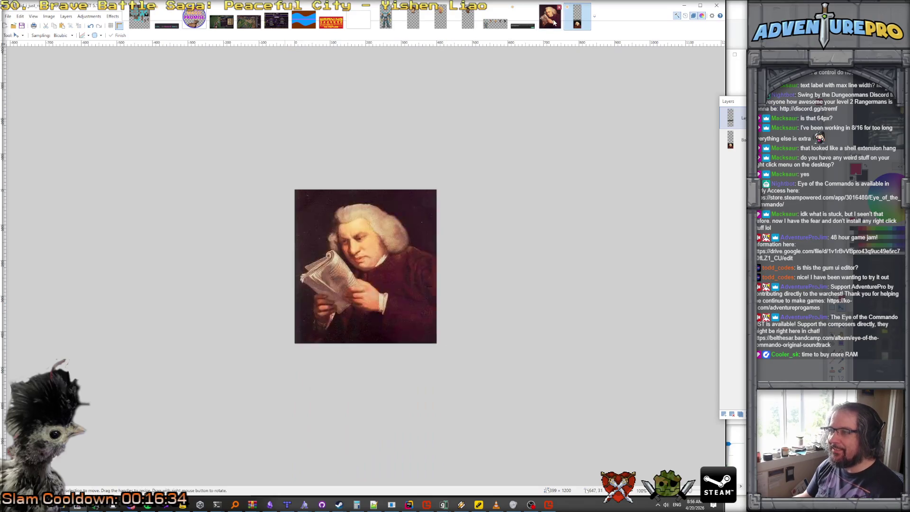
key(ctrl+Tab)
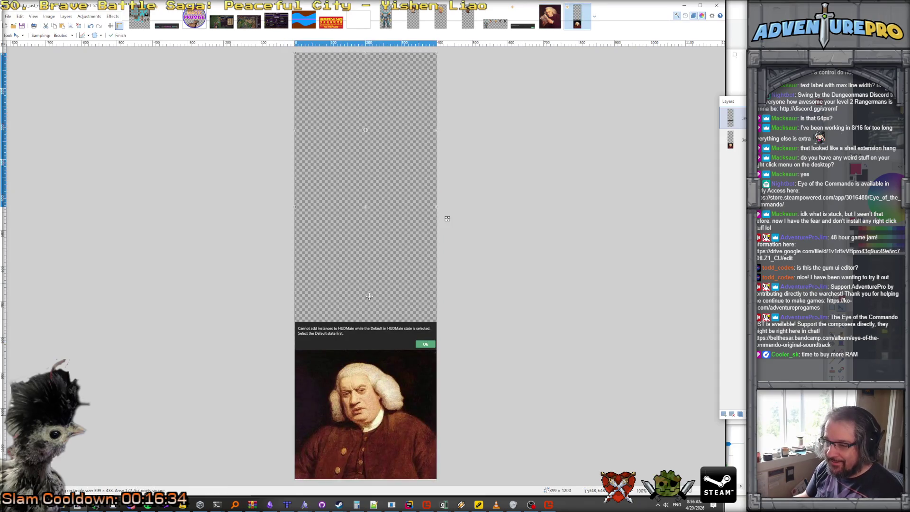
key(ctrl+v)
drag(388, 206, 388, 309)
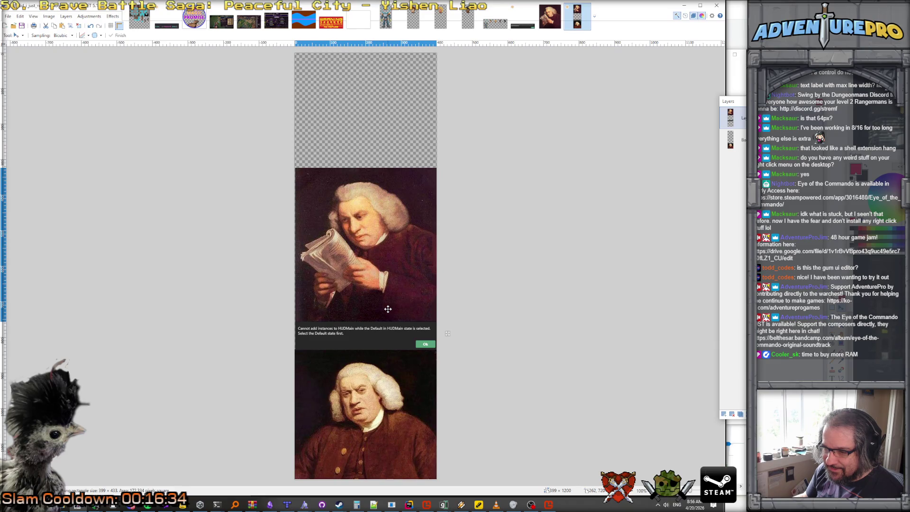
scroll(310, 333, up, 1)
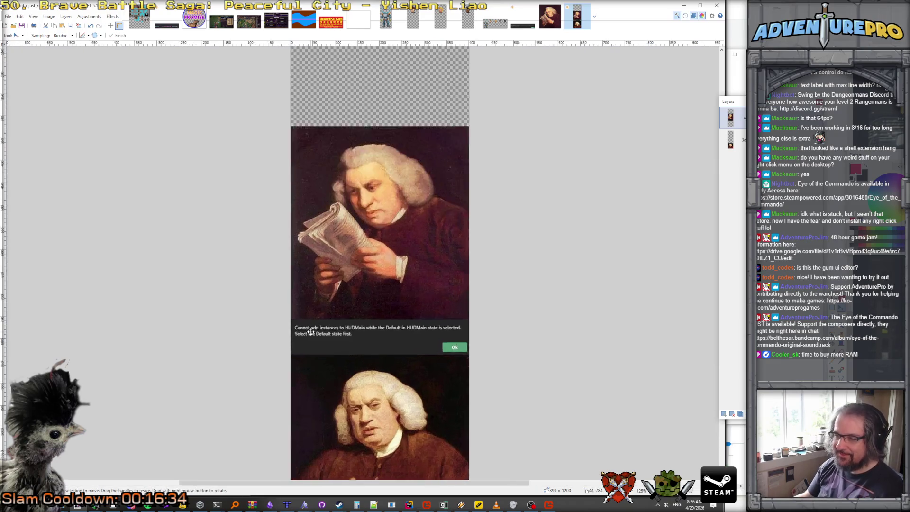
scroll(310, 333, up, 4)
key(k)
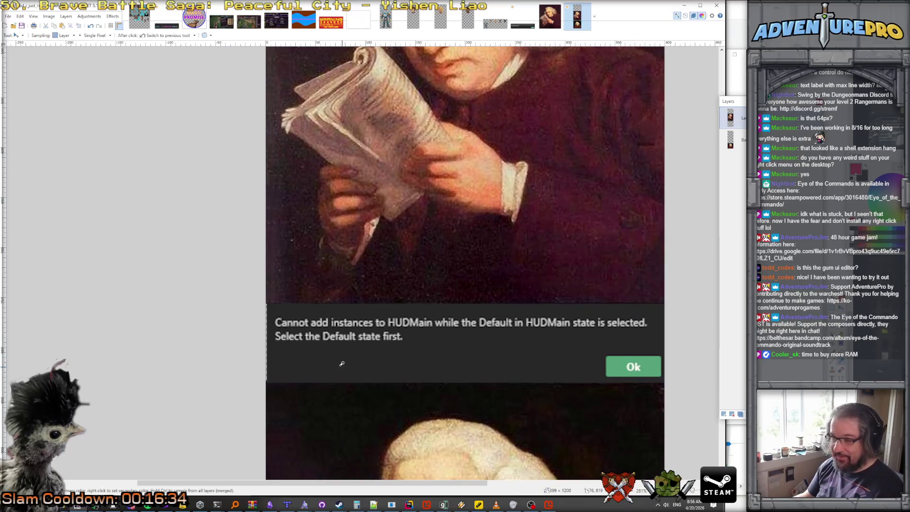
click(342, 364)
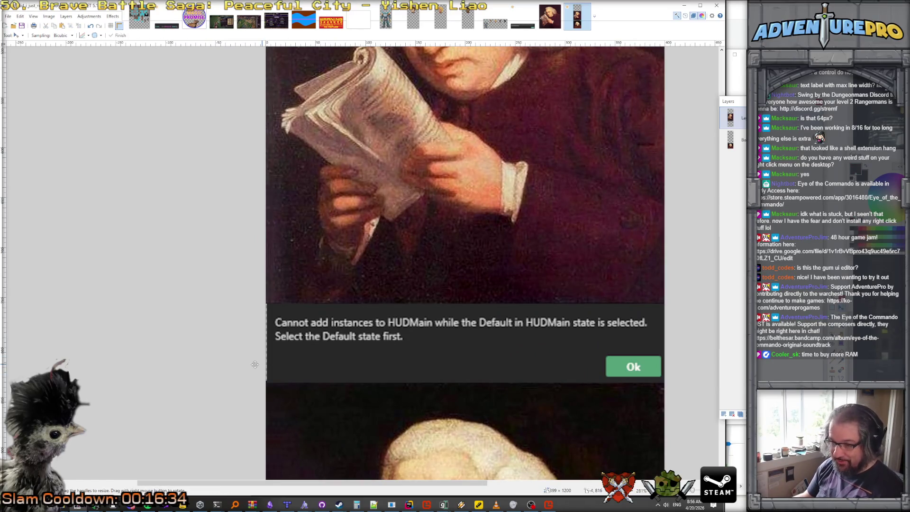
key(b)
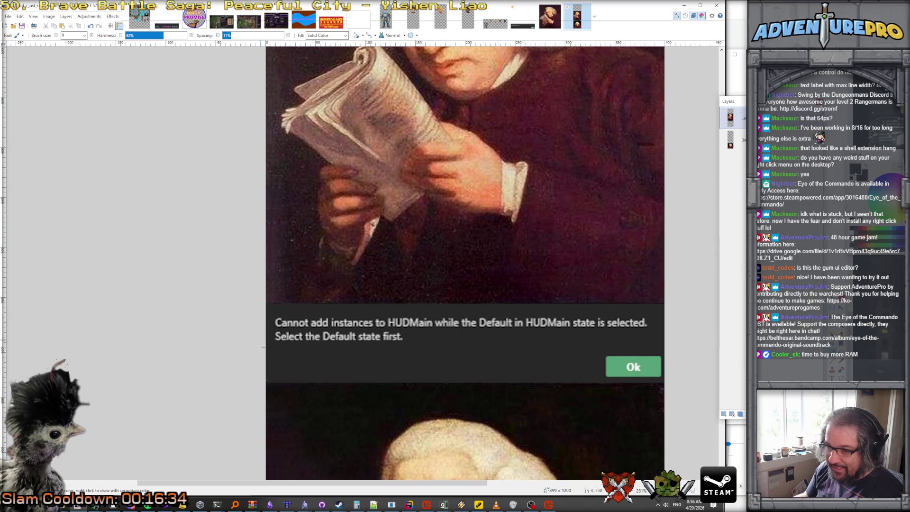
scroll(250, 367, down, 1)
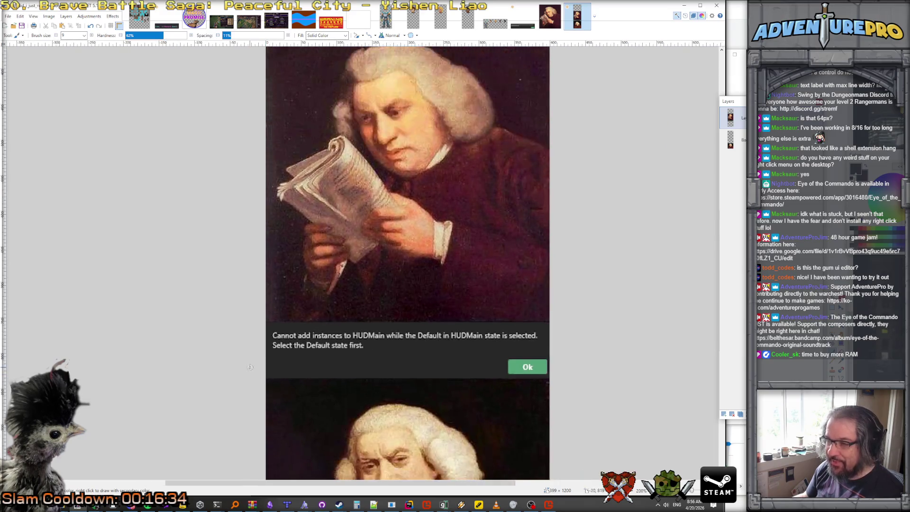
scroll(250, 367, down, 5)
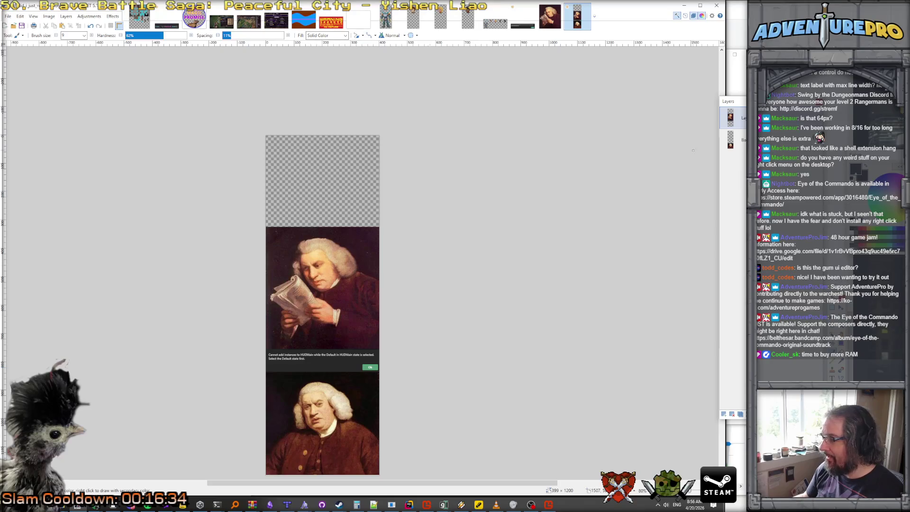
Crop the tall image to the stacked panels, removing the empty transparent top area.
key(s)
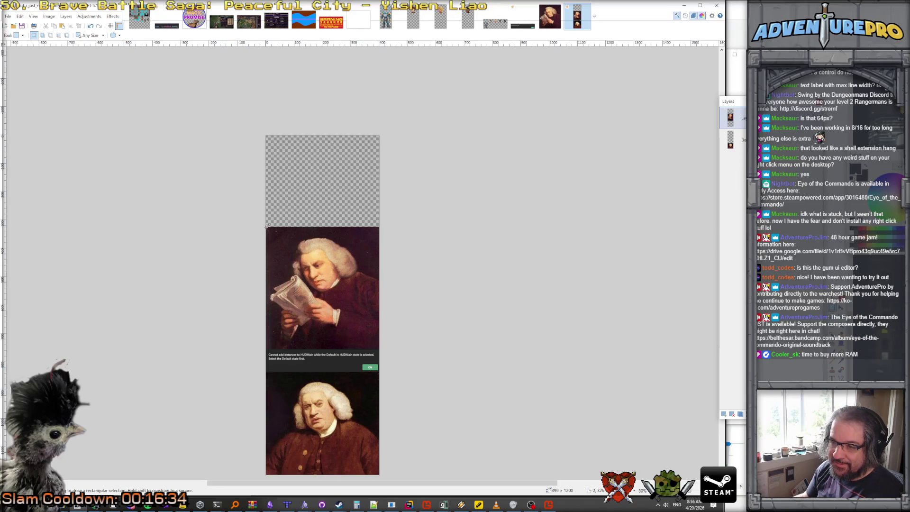
mouse_move(265, 226)
mouse_down()
mouse_move(360, 408)
mouse_move(379, 475)
mouse_up()
mouse_move(392, 504)
key(m)
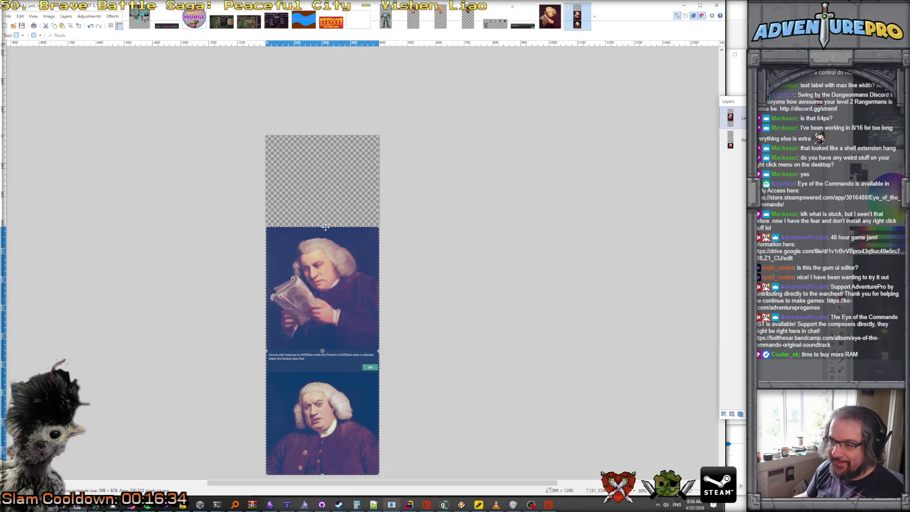
drag(322, 226, 321, 226)
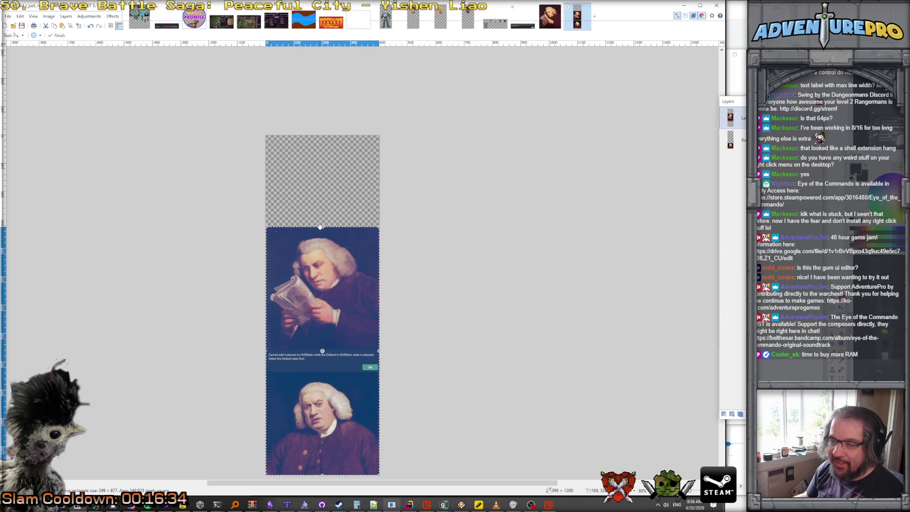
click(70, 26)
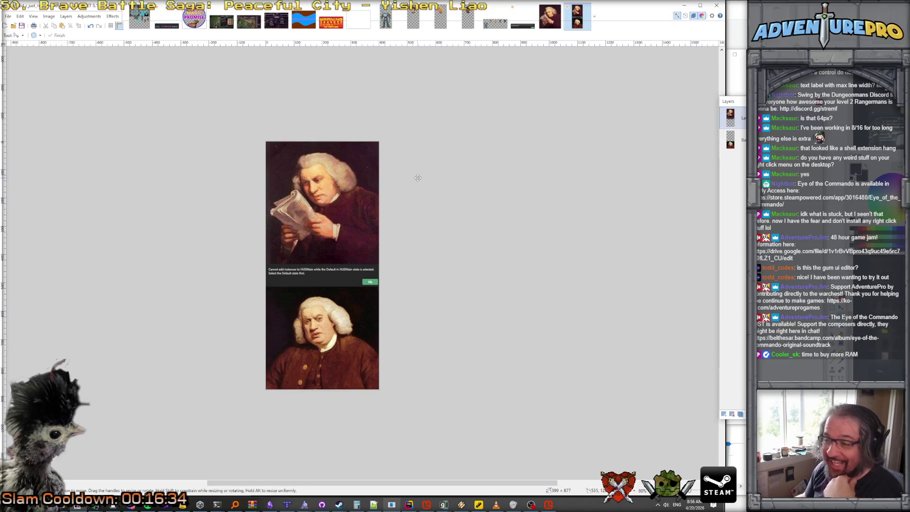
Zoom in to inspect the finished three-panel meme, then bring up the Windows Start menu.
scroll(409, 198, up, 2)
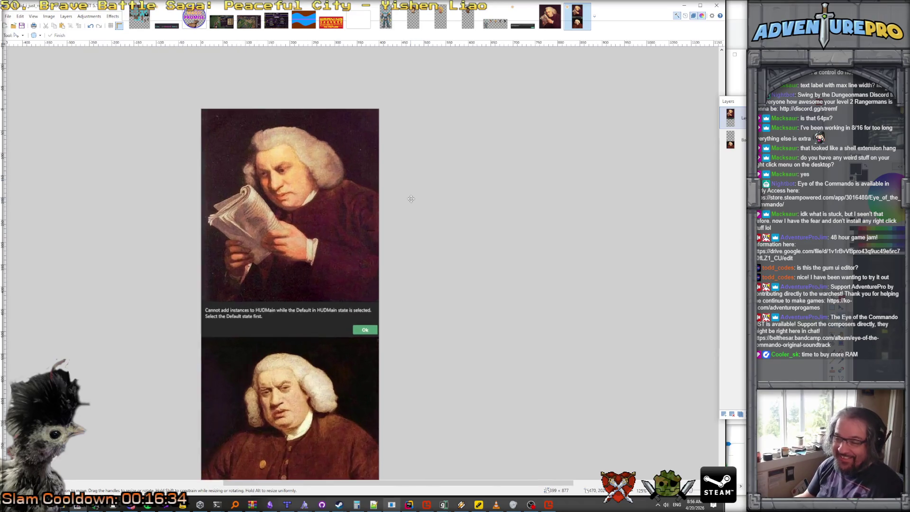
scroll(411, 198, down, 1)
scroll(411, 199, up, 1)
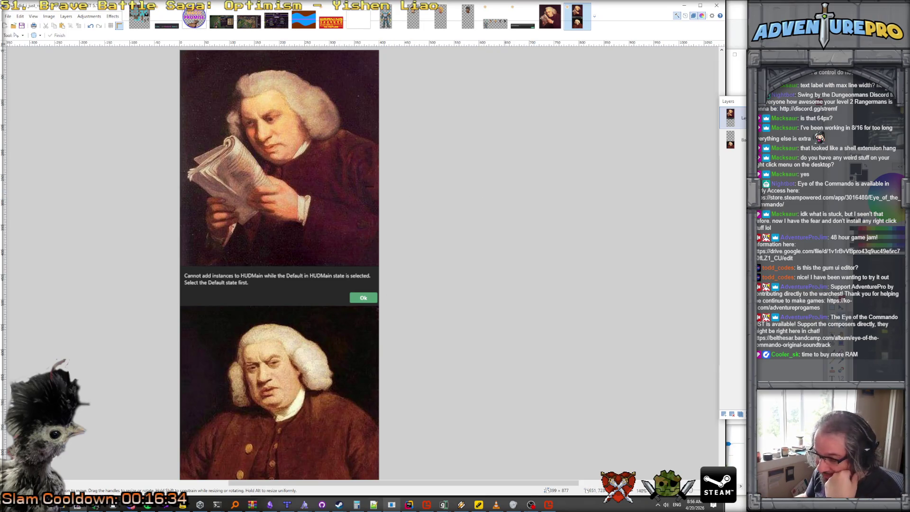
mouse_move(514, 504)
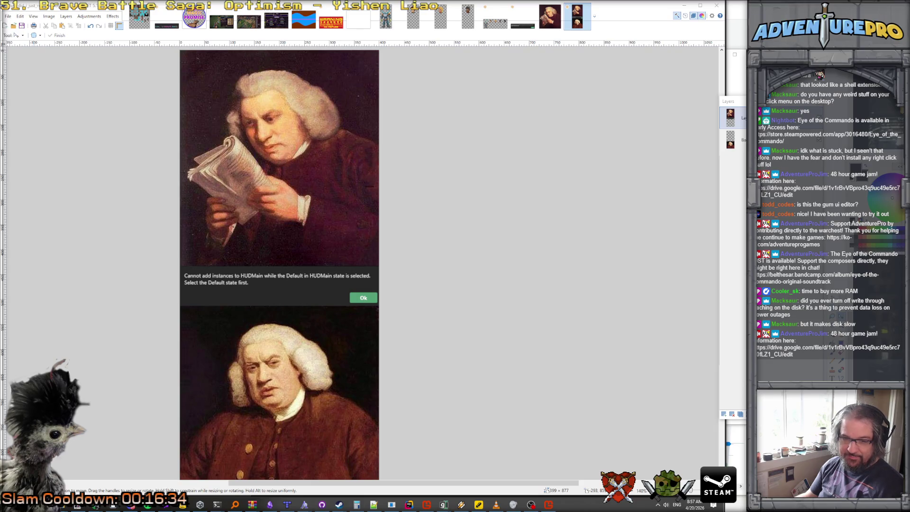
key(super)
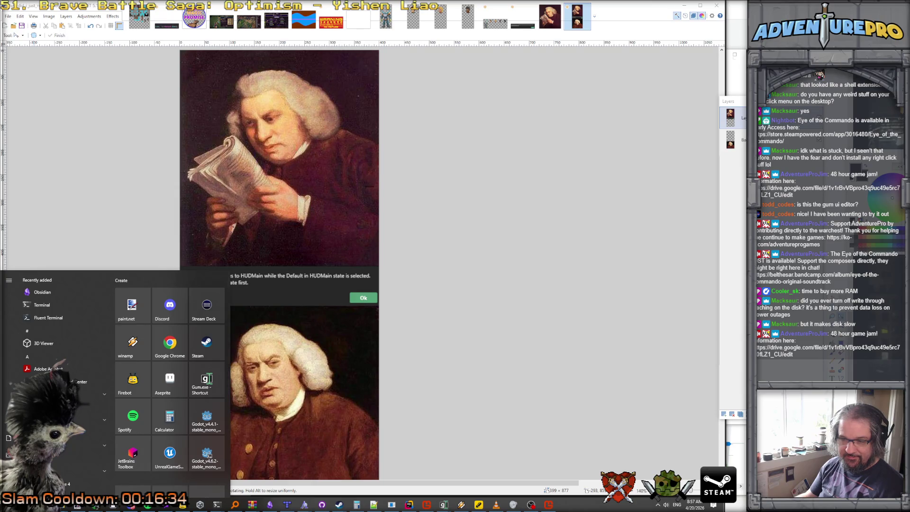
Search Windows Settings for 'write', then 'cache', and minimize Settings to reveal the meme.
scroll(62, 332, down, 5)
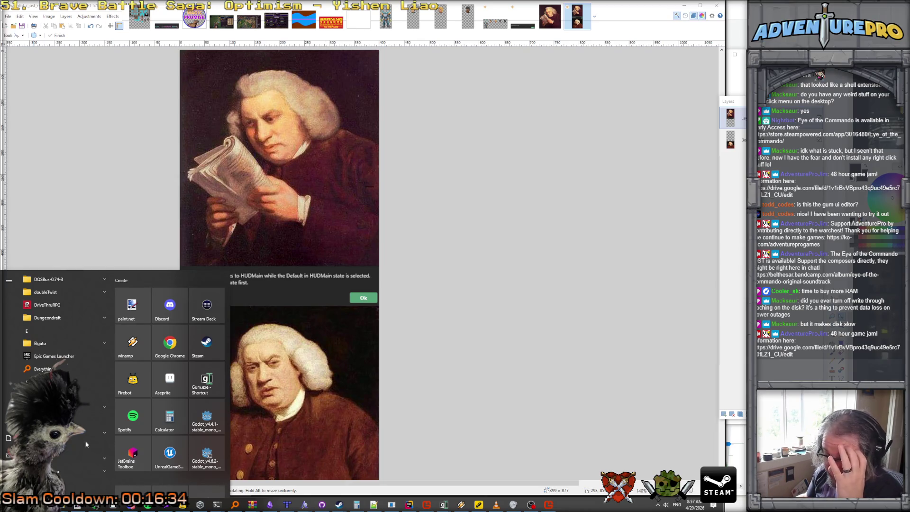
click(9, 469)
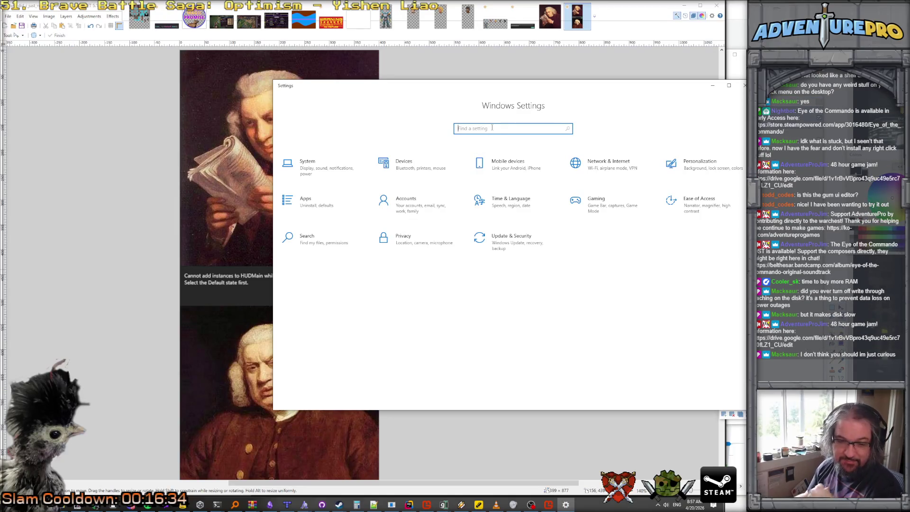
text(write)
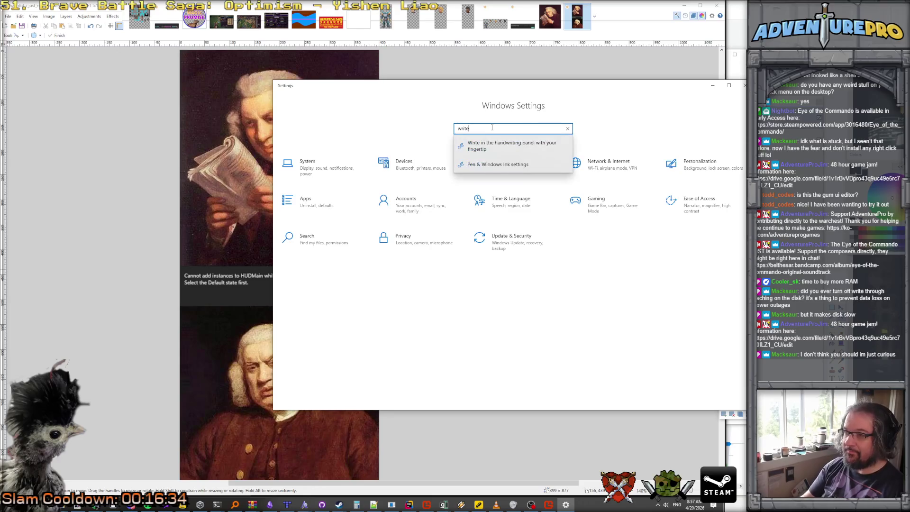
key(ctrl+a)
text(cacv)
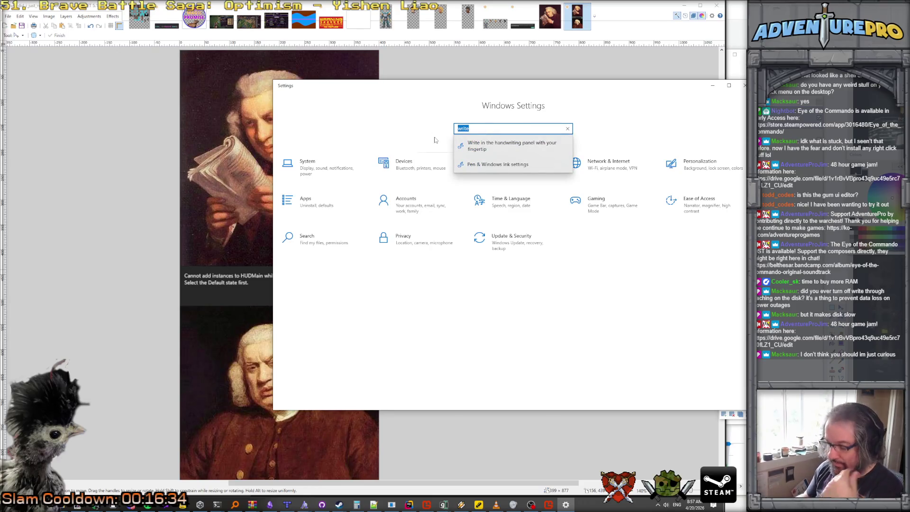
key(BackSpace)
text(he)
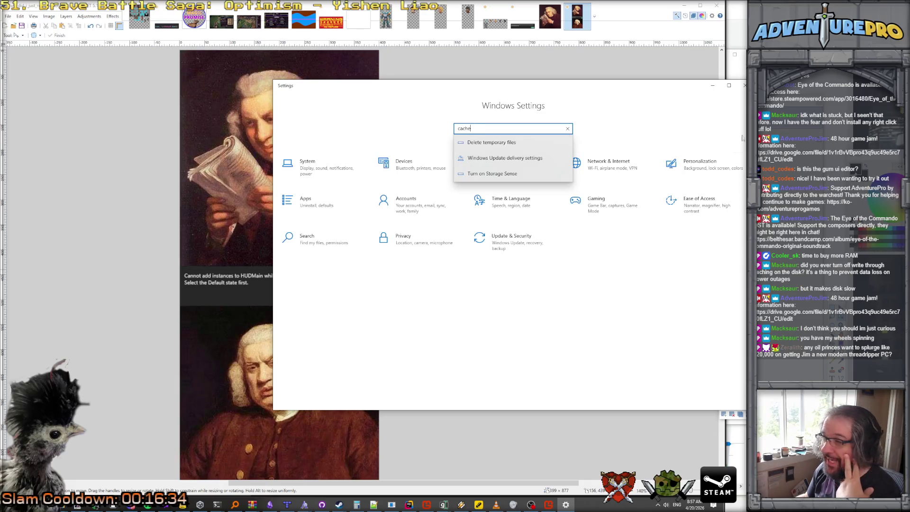
click(711, 87)
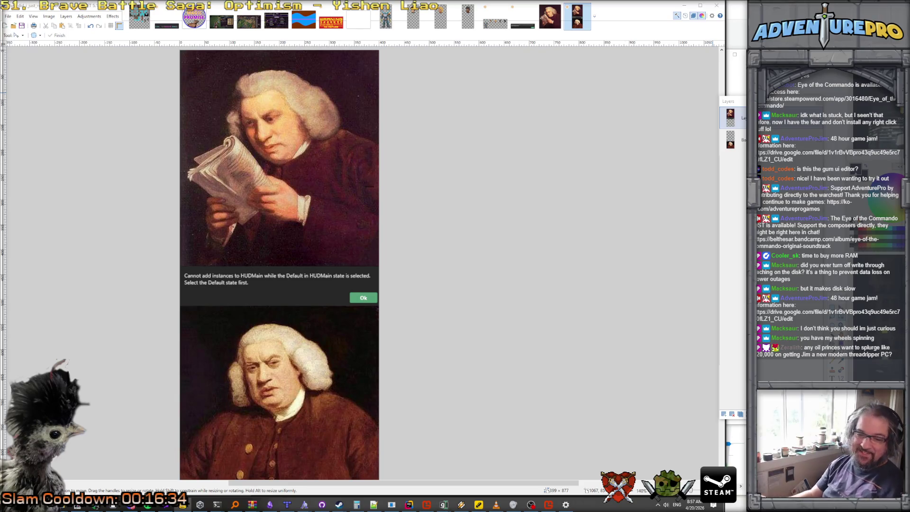
Zoom the meme canvas to 112% and open Task Manager's Performance view with Ctrl+Shift+Esc.
scroll(493, 294, down, 2)
scroll(493, 293, up, 1)
scroll(493, 294, down, 1)
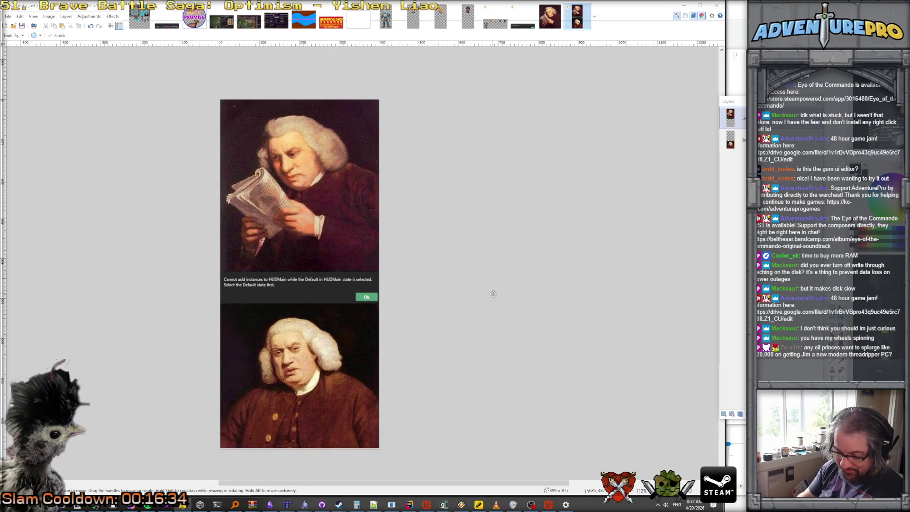
key(ctrl+shift+Escape)
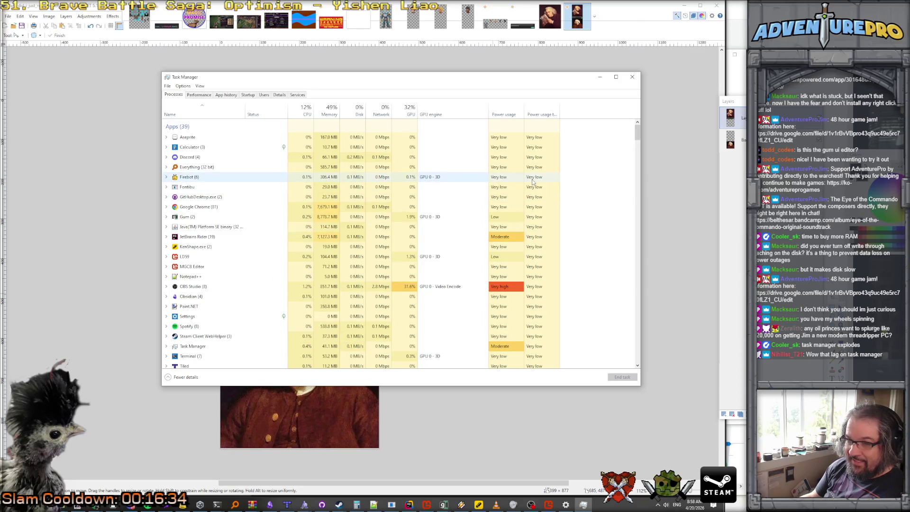
click(201, 96)
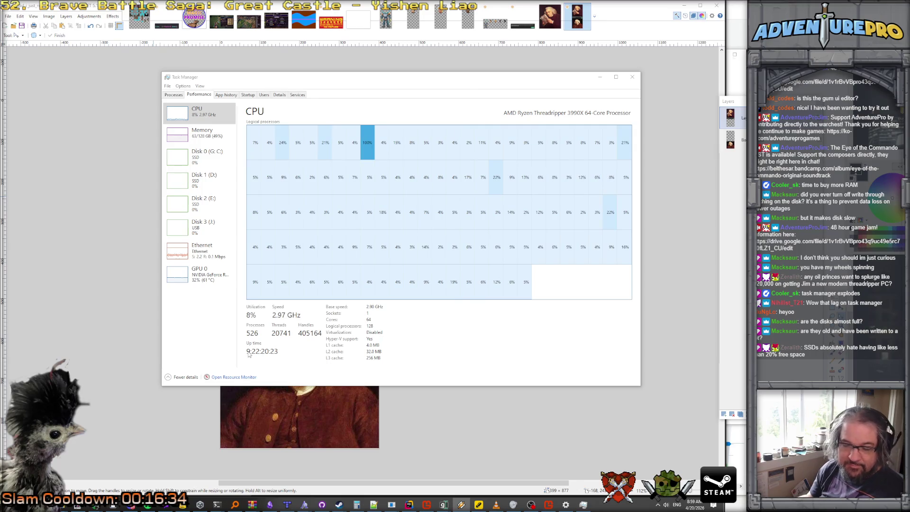
View the Disk 0 (G: C:) activity graphs, then minimize Task Manager.
click(200, 162)
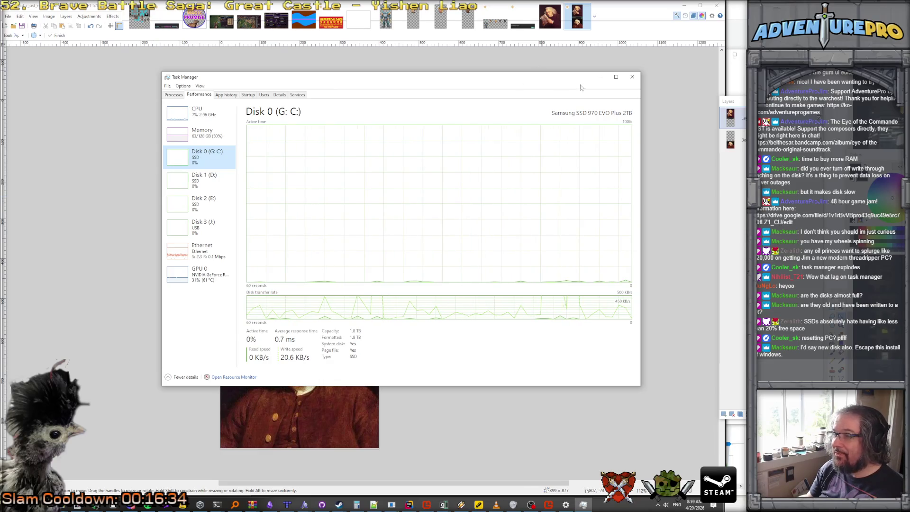
click(600, 76)
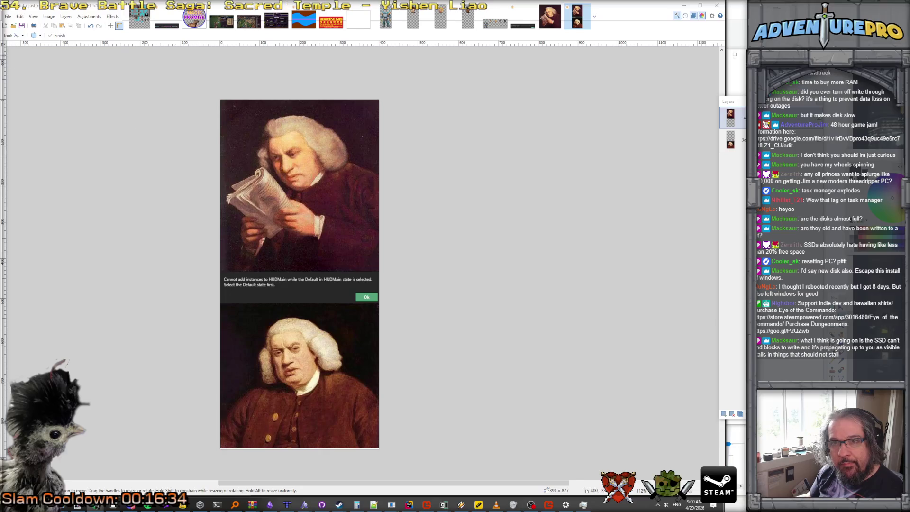
Open File > Save As for the meme and move the dialog further right.
click(8, 16)
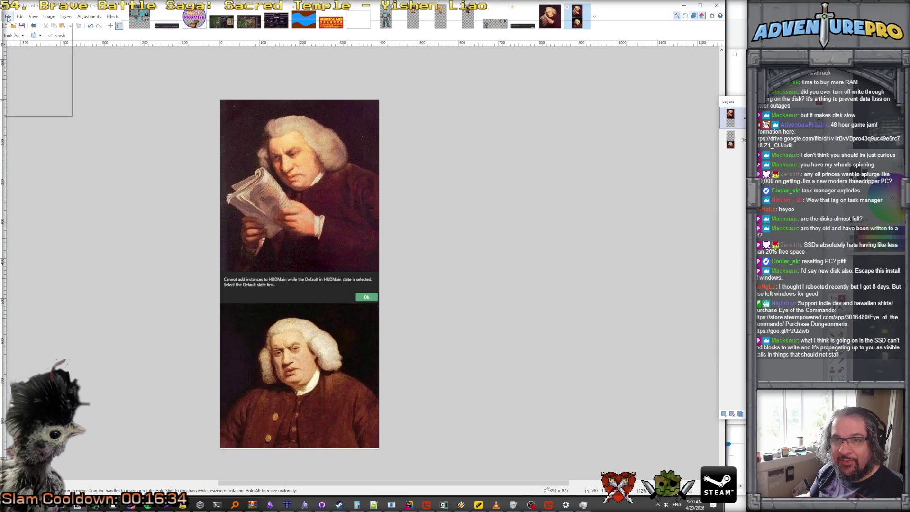
click(30, 71)
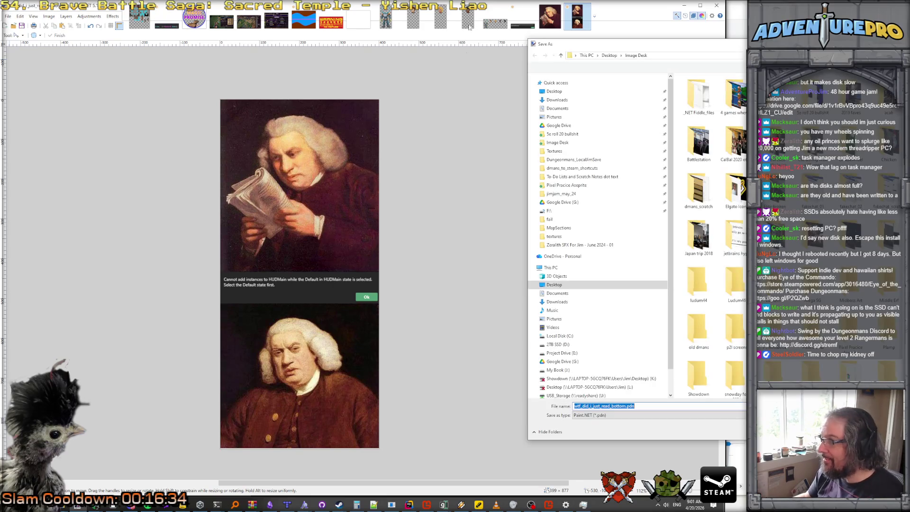
drag(685, 48, 735, 45)
Name the file gum_error_message_slight_confusion and set the type to PNG (*.png).
click(705, 405)
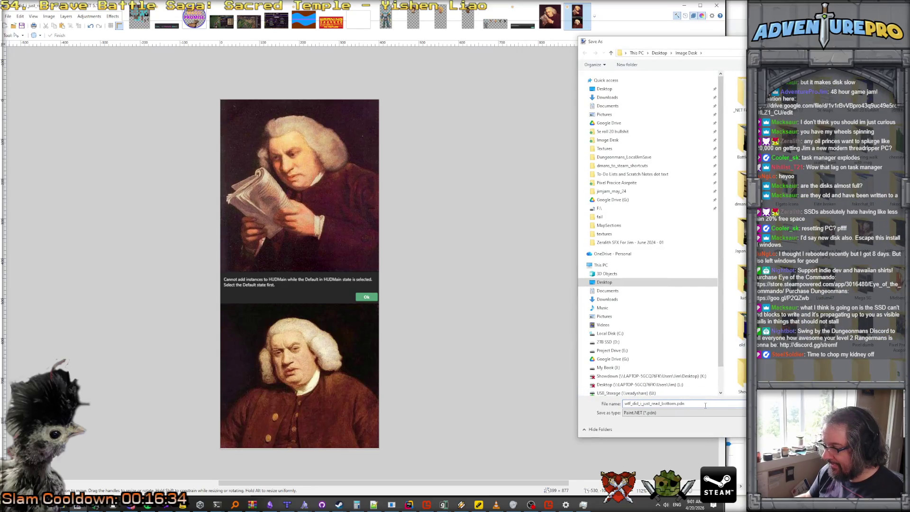
drag(704, 404, 624, 403)
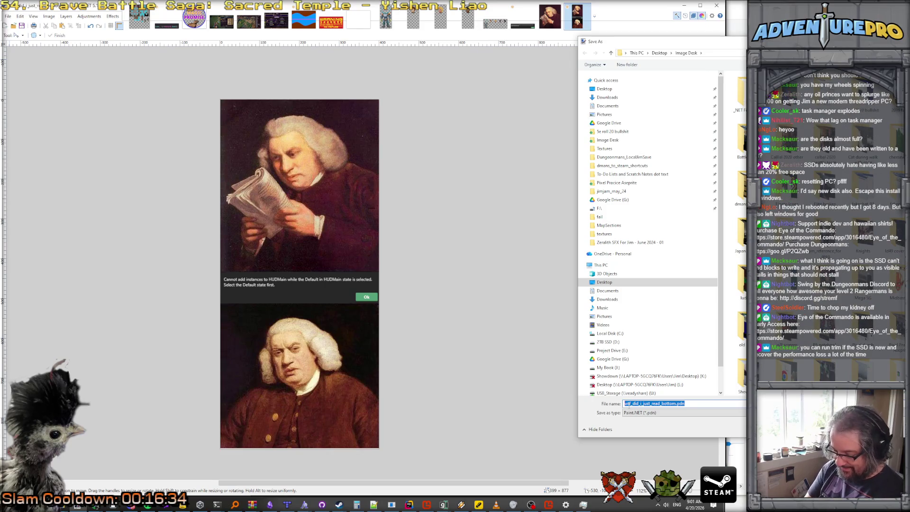
text(gum_error_m)
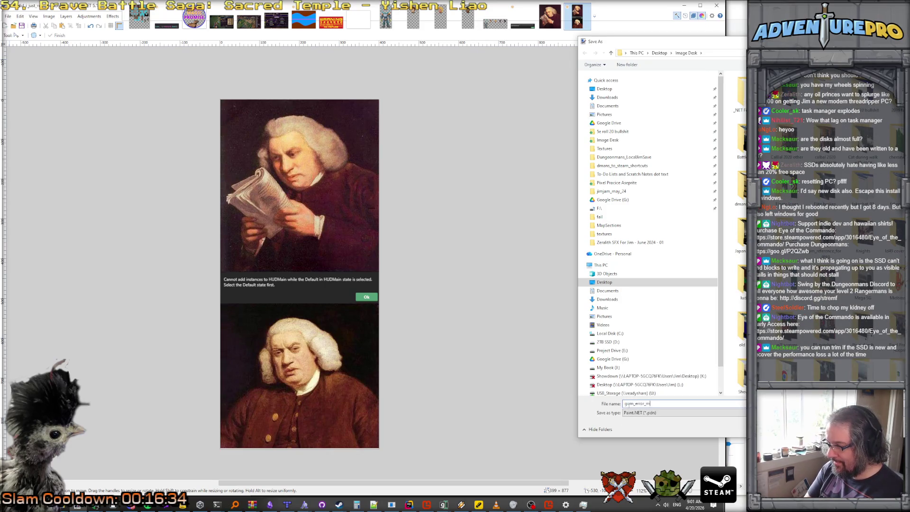
text(essage_slight_confusion)
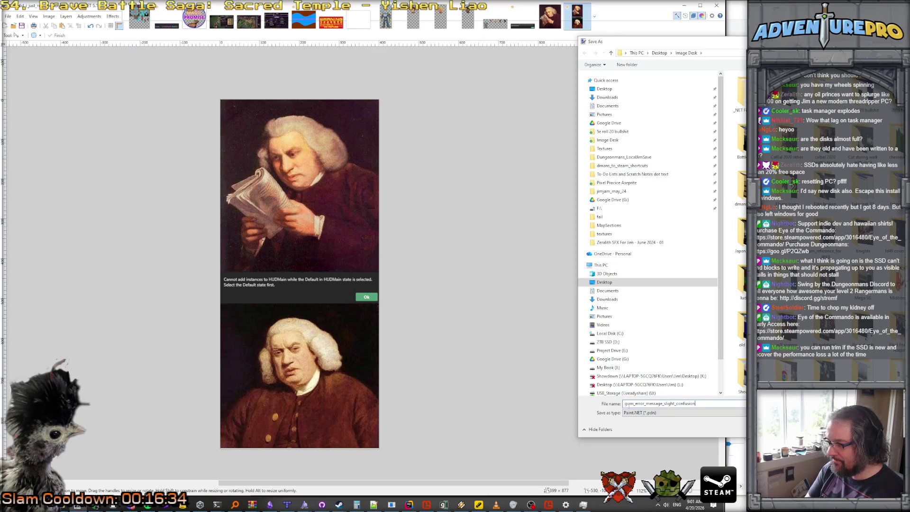
click(658, 413)
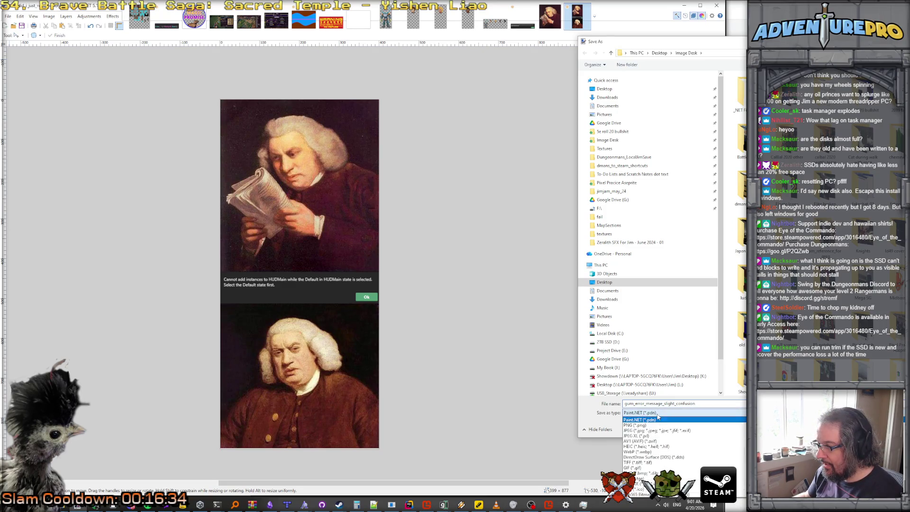
click(658, 427)
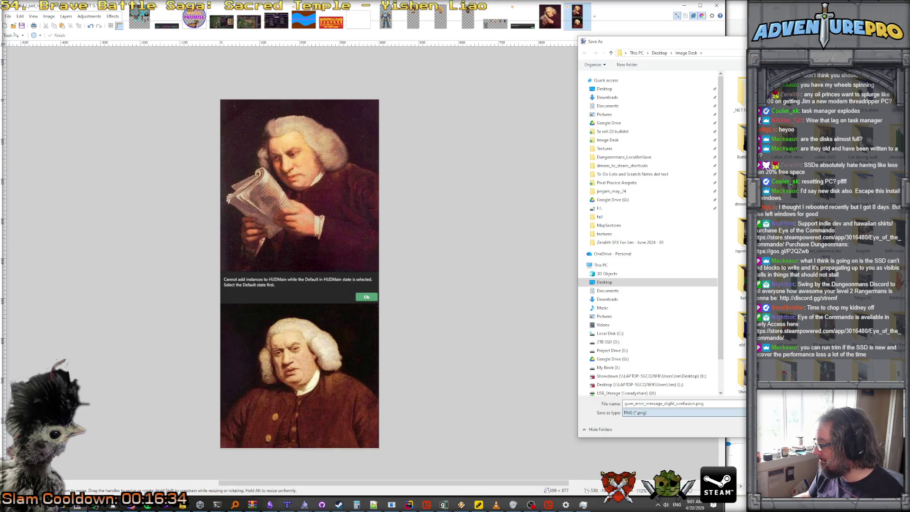